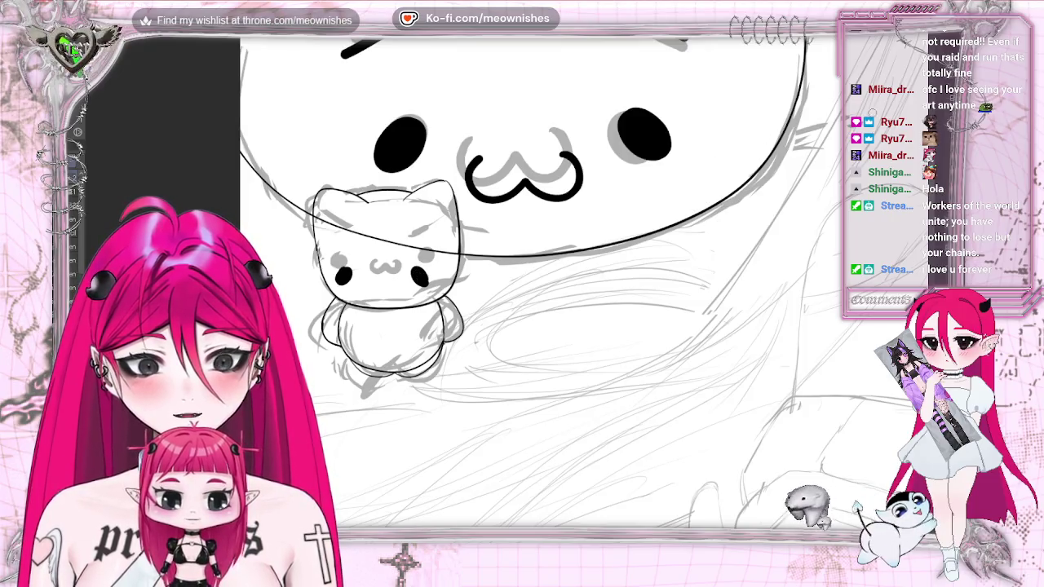
Place dot eyes on the small cat below the big blob cat, undoing and redrawing misplaced dots.
key(ctrl+z)
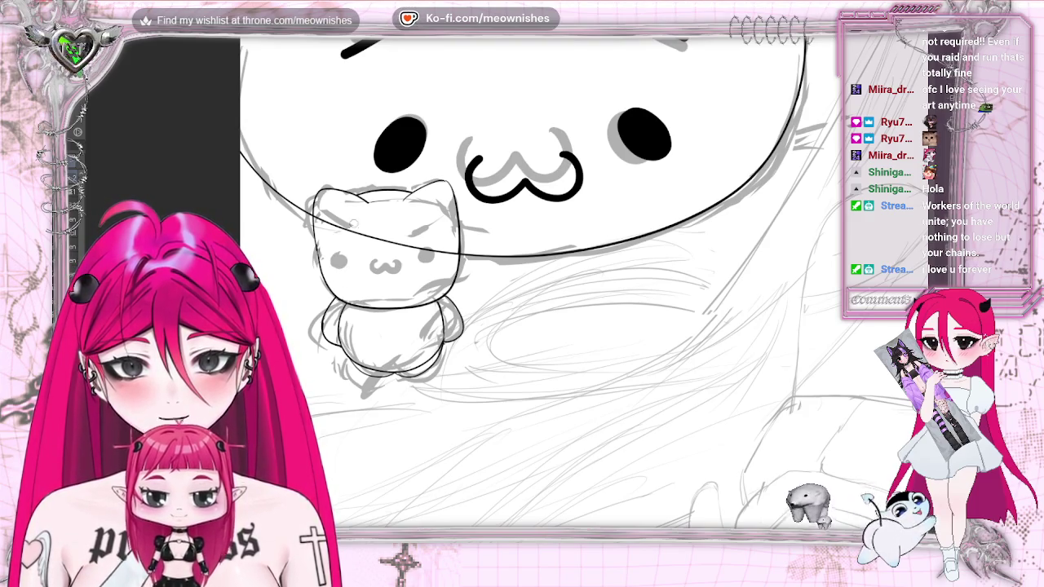
click(345, 280)
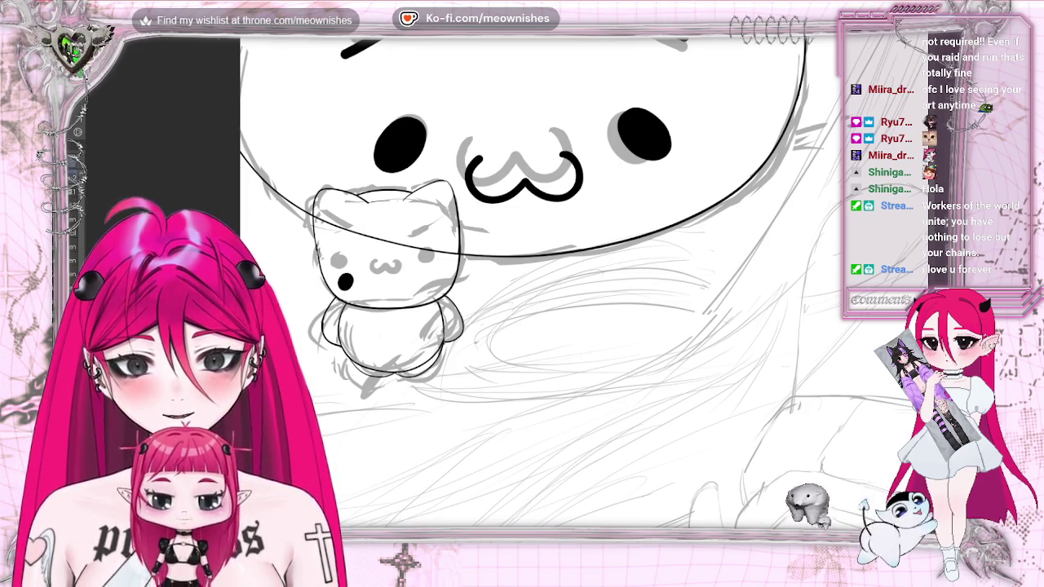
key(ctrl+z)
click(345, 283)
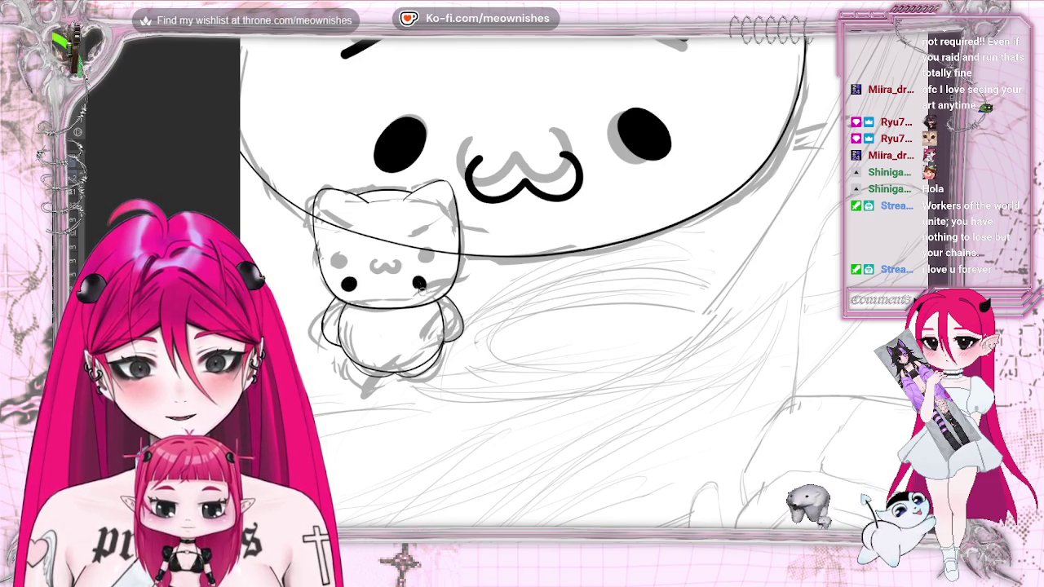
key(ctrl+z)
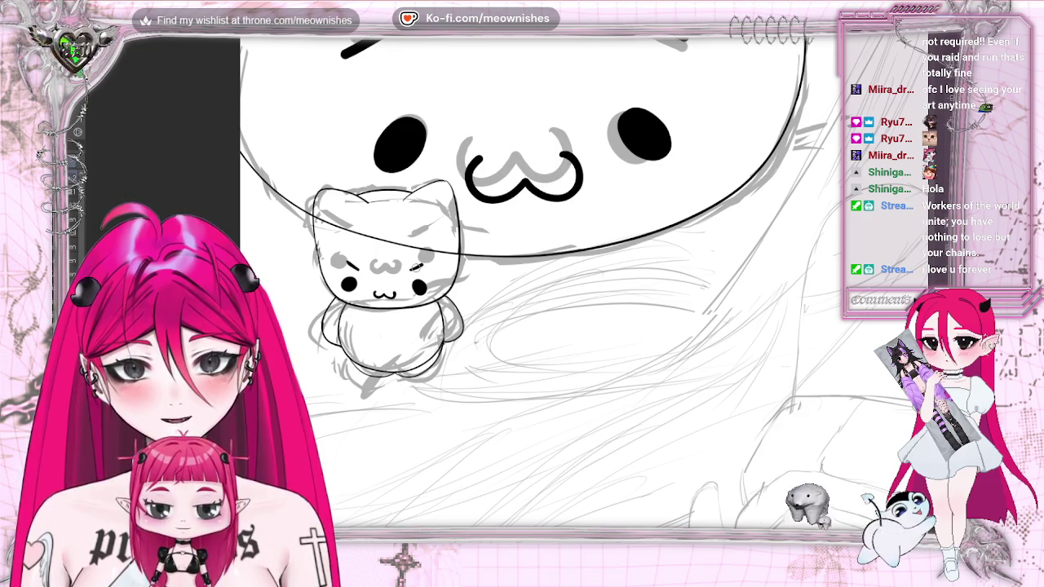
Zoom out until the whole page with the cat doodles fits in view.
scroll(667, 146, down, 2)
scroll(667, 146, down, 5)
scroll(597, 363, down, 3)
scroll(597, 362, up, 2)
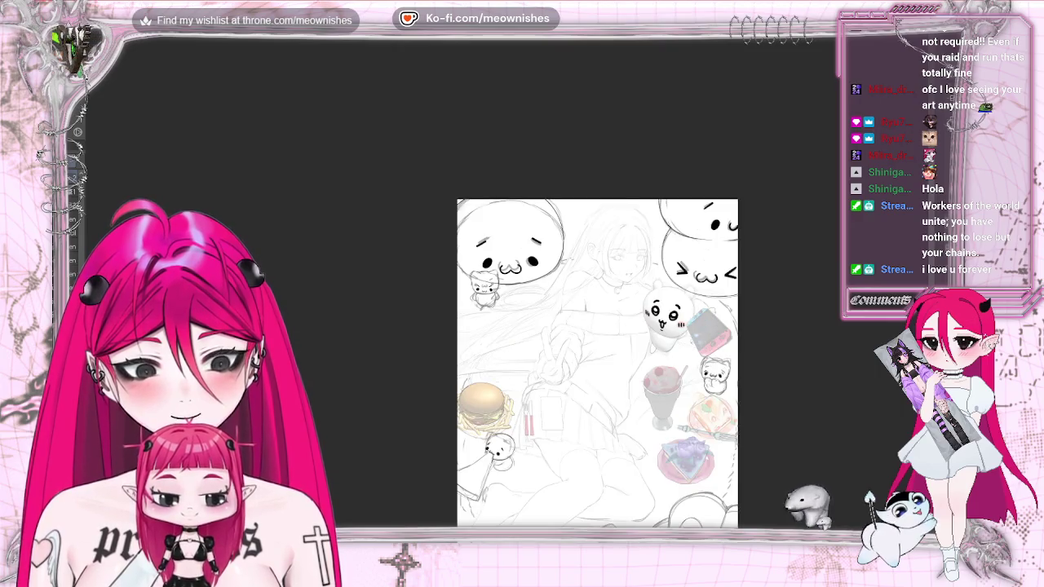
scroll(597, 347, down, 2)
scroll(597, 326, down, 1)
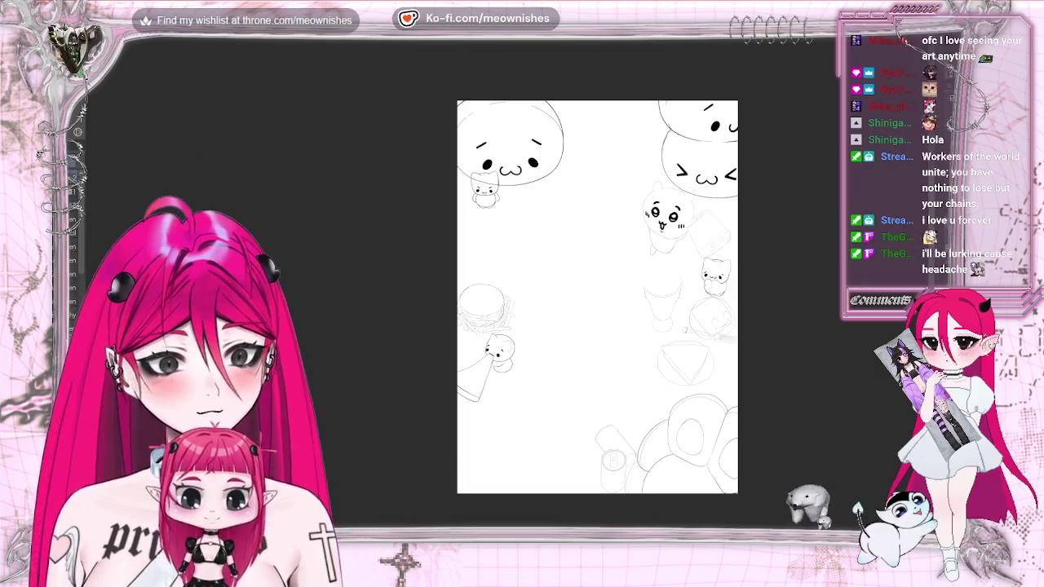
Zoom in and free-transform the small cat under the top-left blob cat, then apply it.
scroll(606, 298, up, 1)
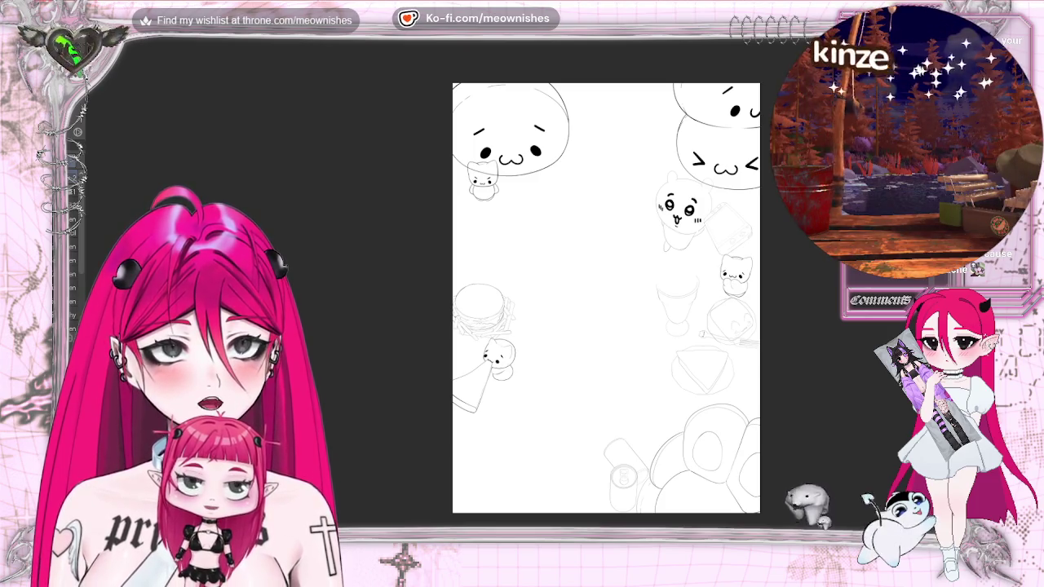
scroll(511, 283, up, 1)
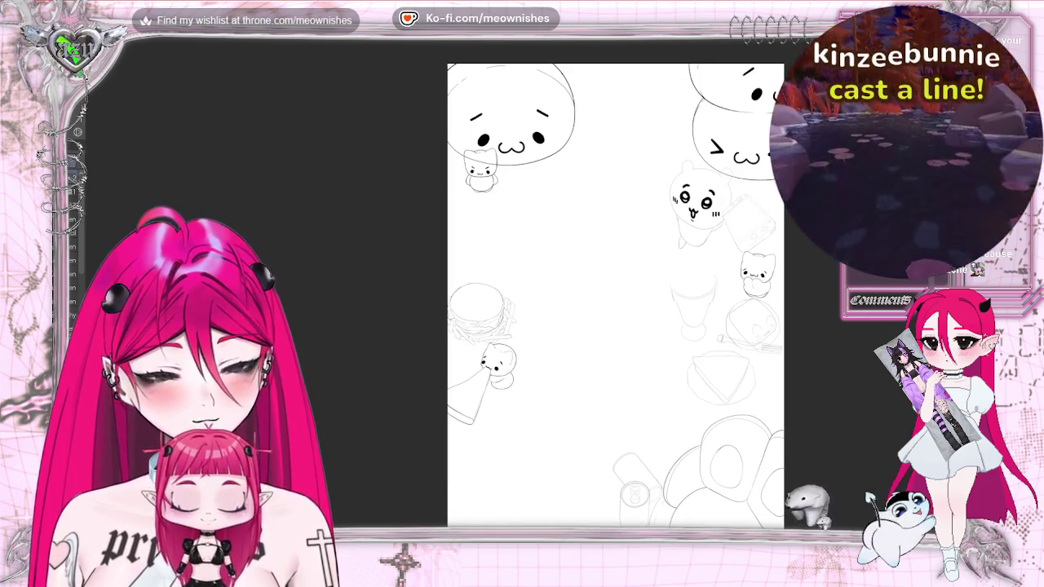
scroll(508, 306, up, 3)
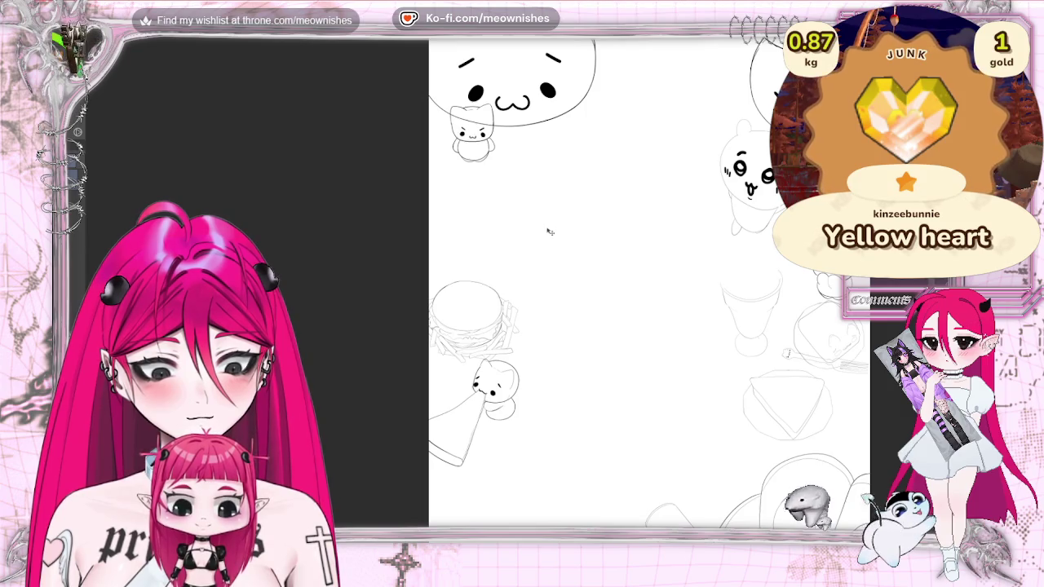
key(ctrl+t)
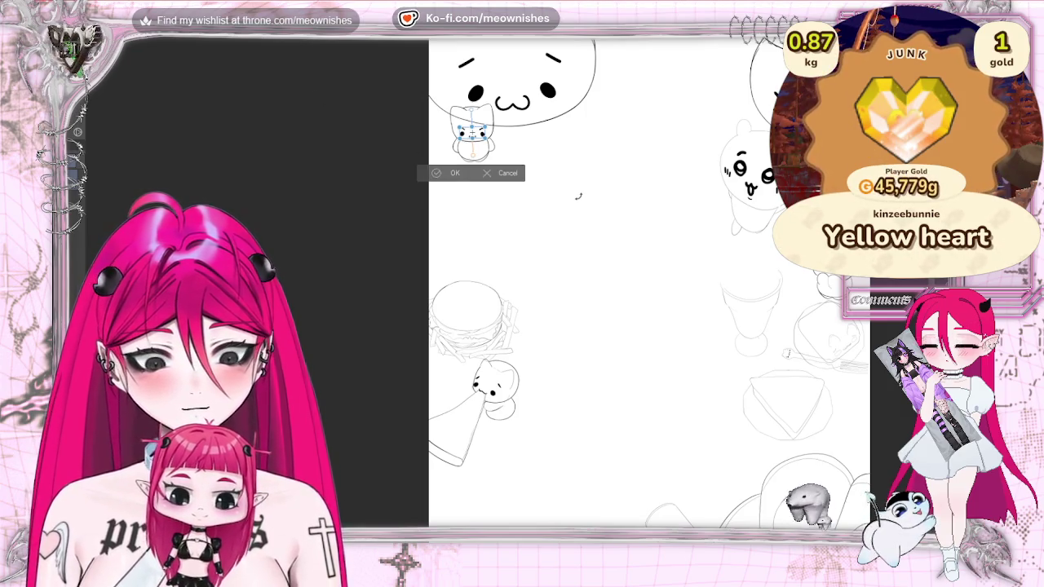
click(454, 172)
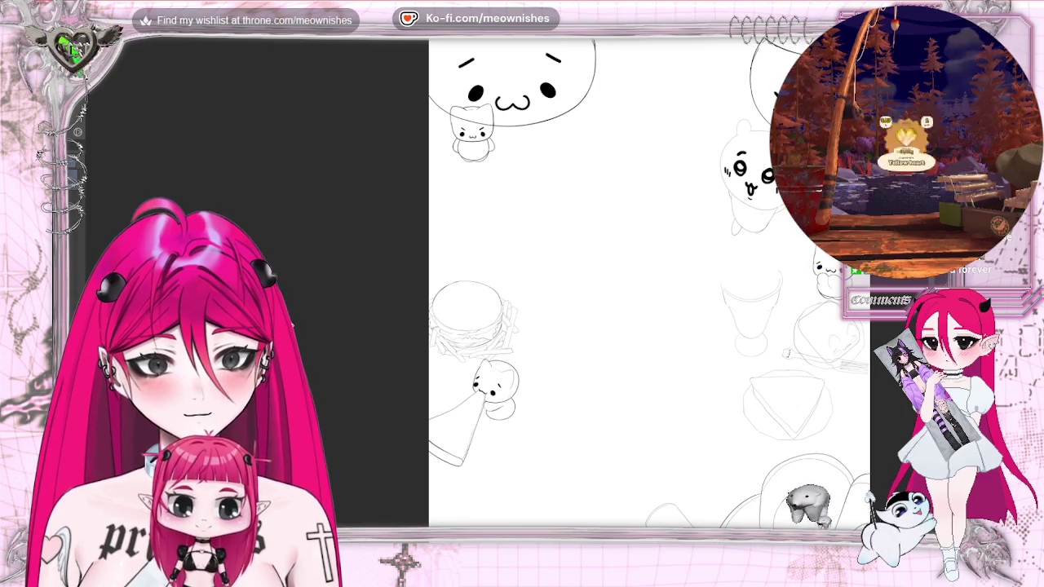
scroll(506, 291, down, 2)
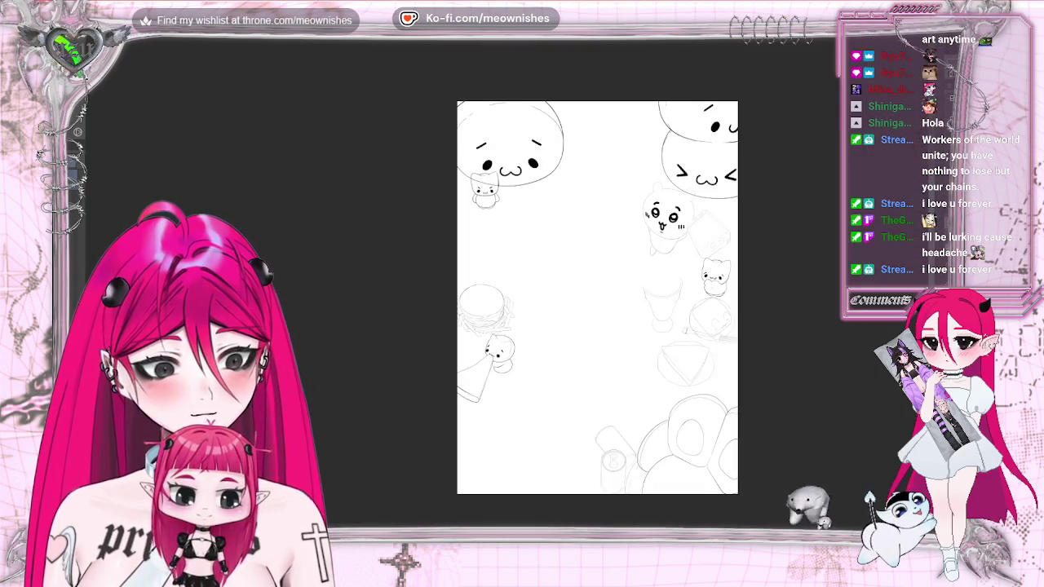
scroll(509, 287, up, 2)
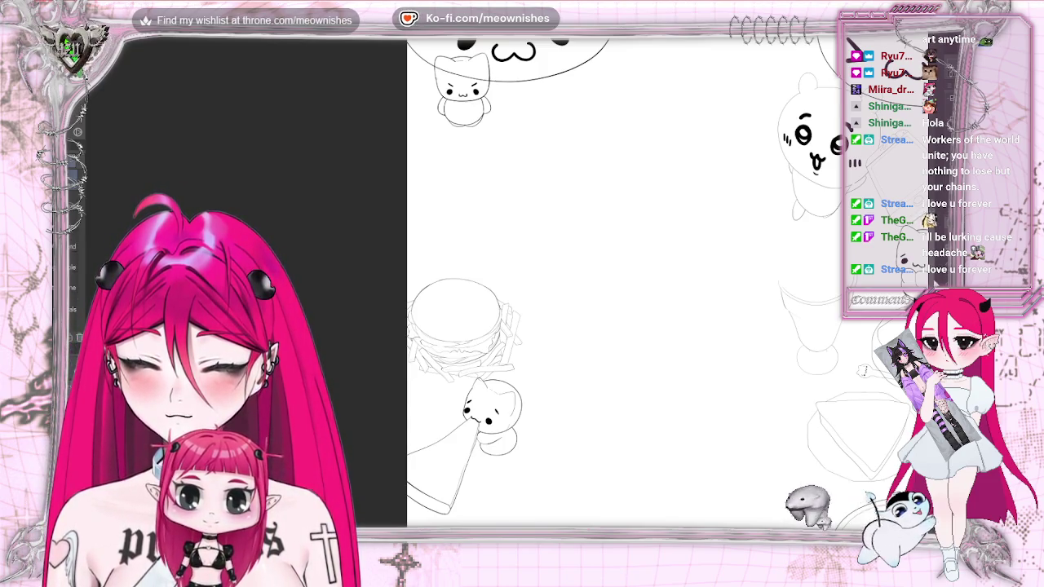
Zoom in on the burger and cone and re-show the hidden sketch and colour reference.
scroll(624, 277, down, 2)
scroll(473, 269, up, 3)
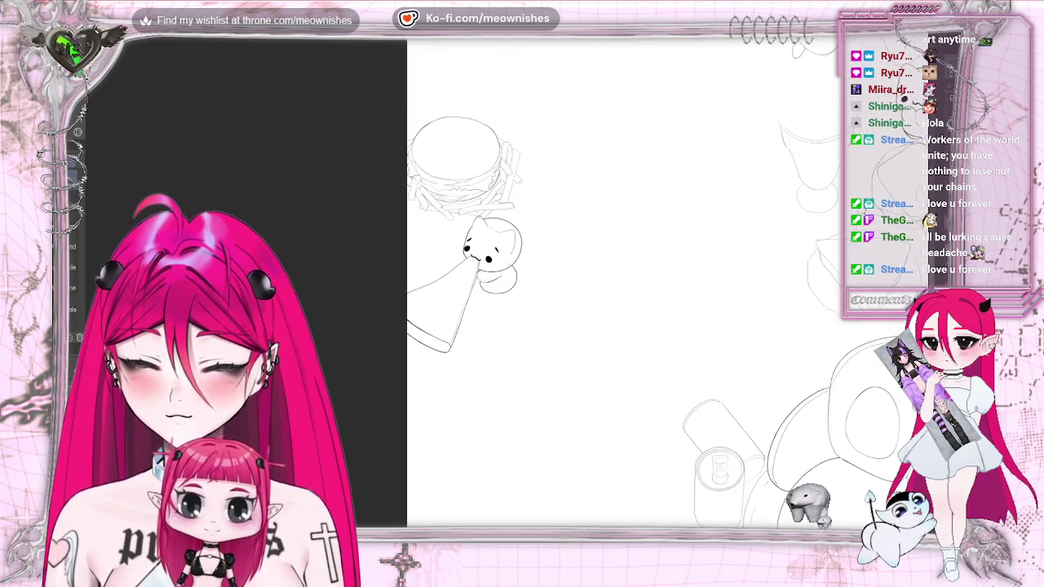
scroll(473, 269, up, 2)
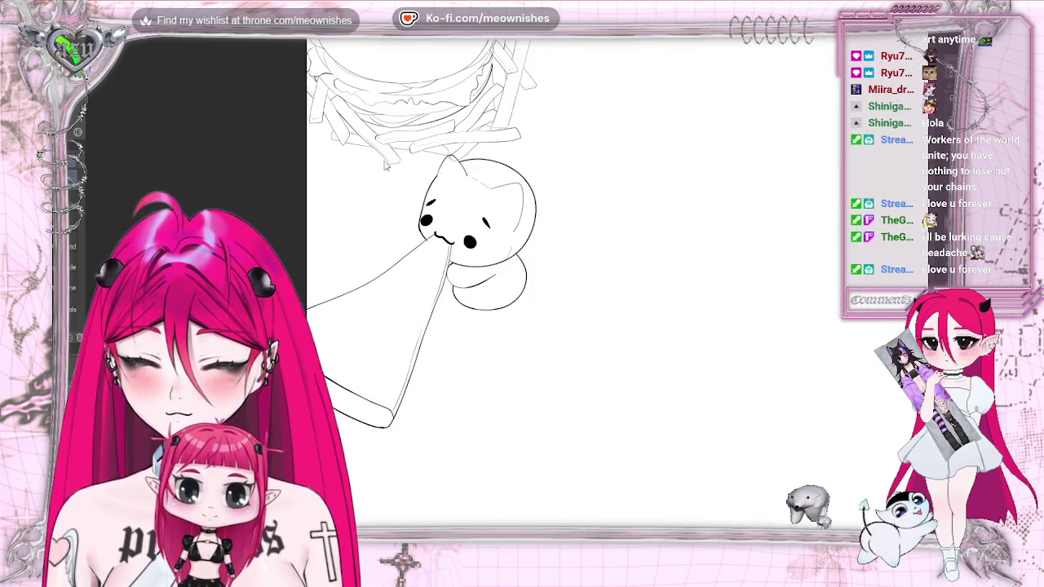
scroll(421, 286, up, 5)
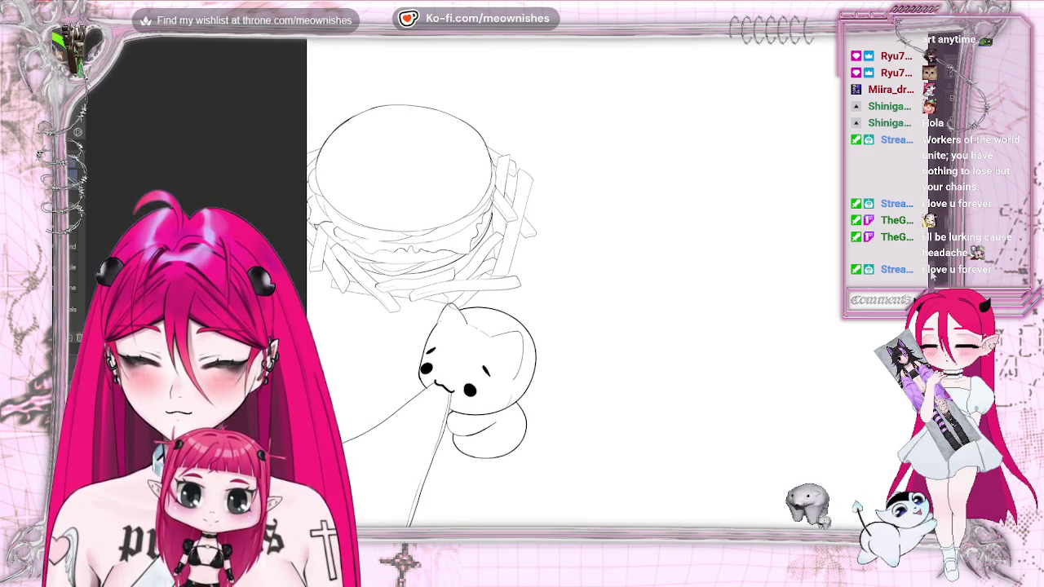
scroll(420, 285, down, 3)
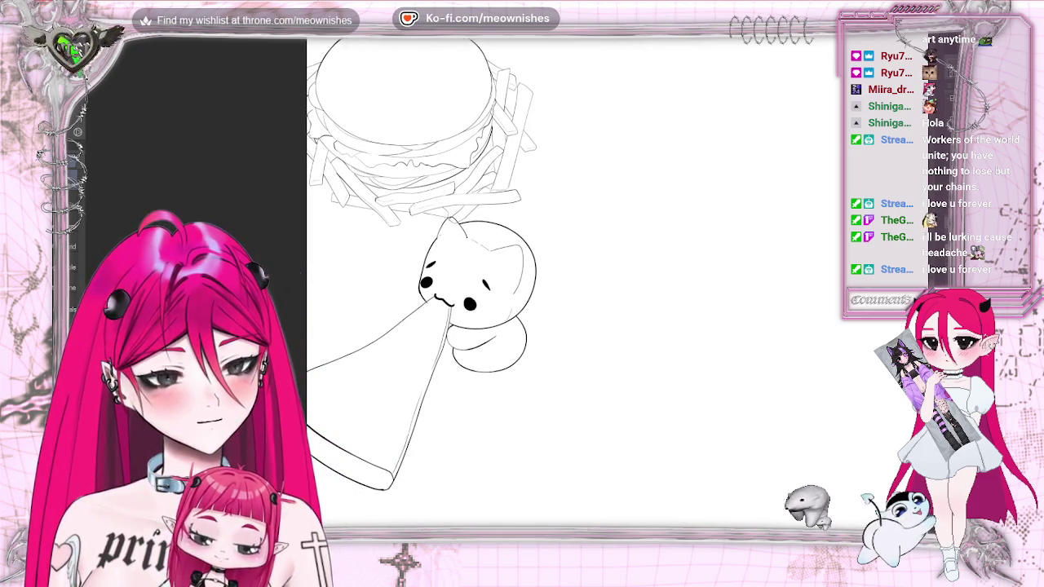
key(ctrl+z)
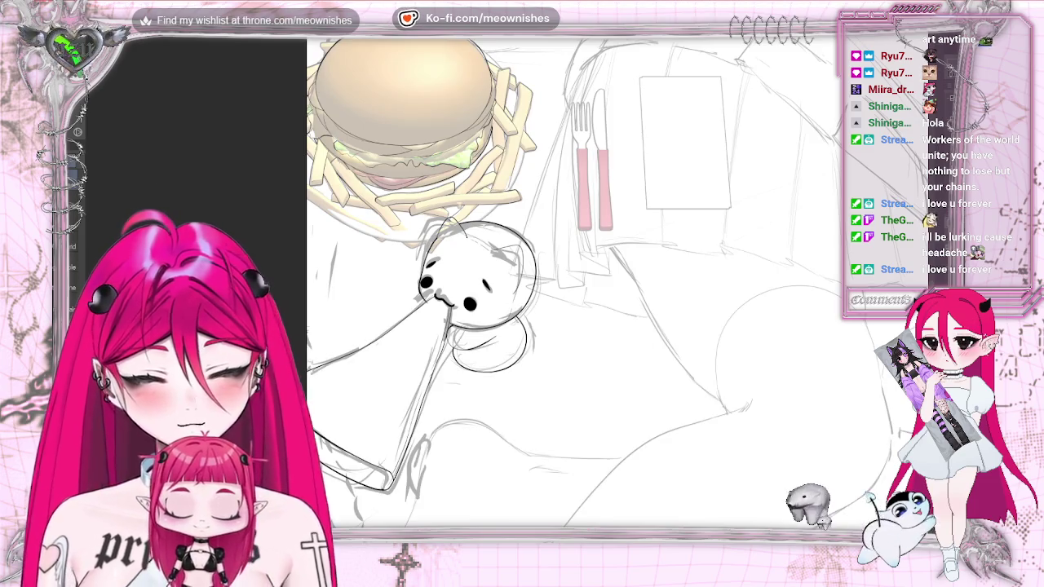
click(376, 202)
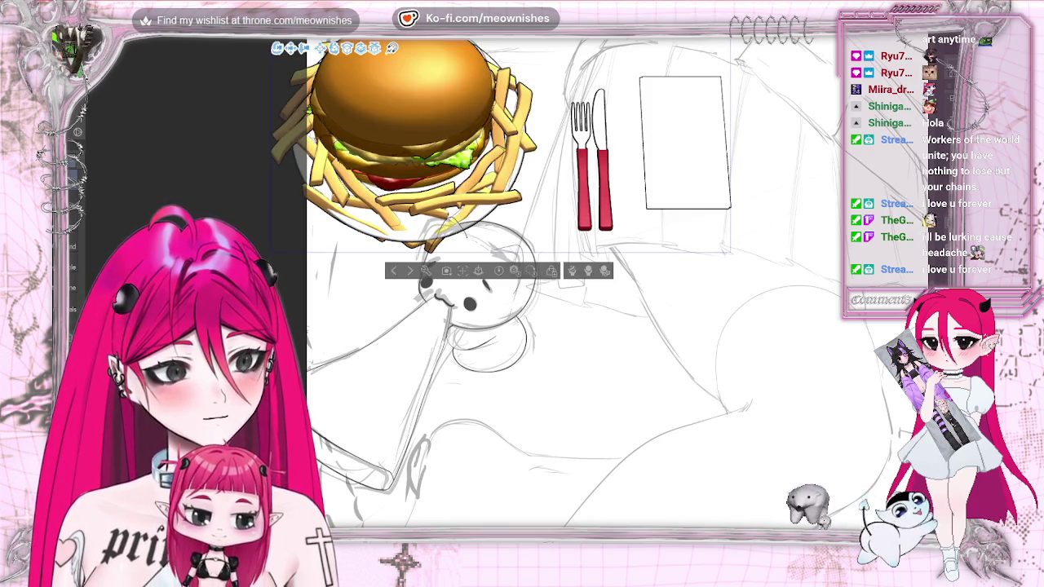
key(p)
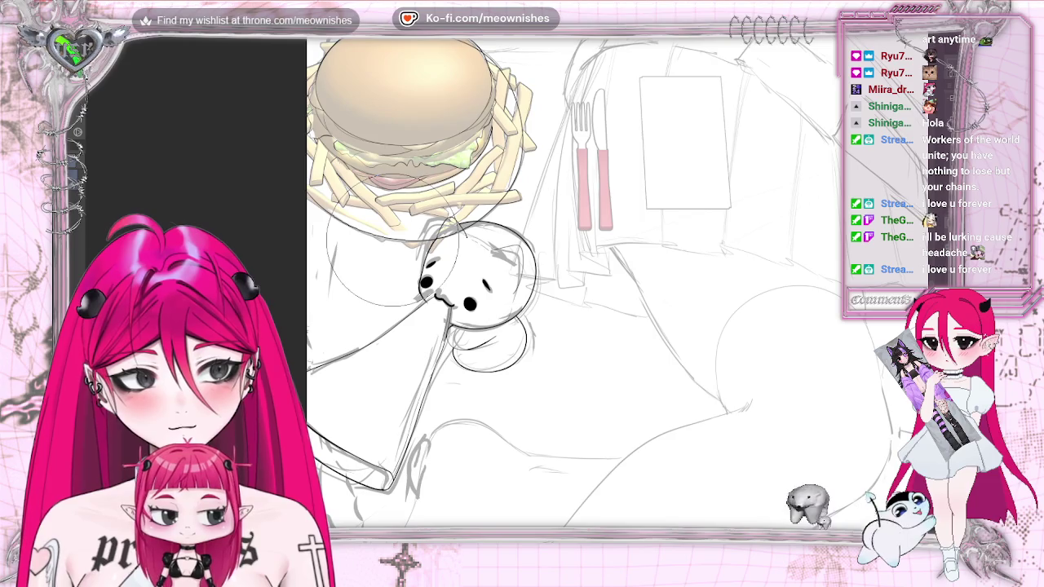
key(m)
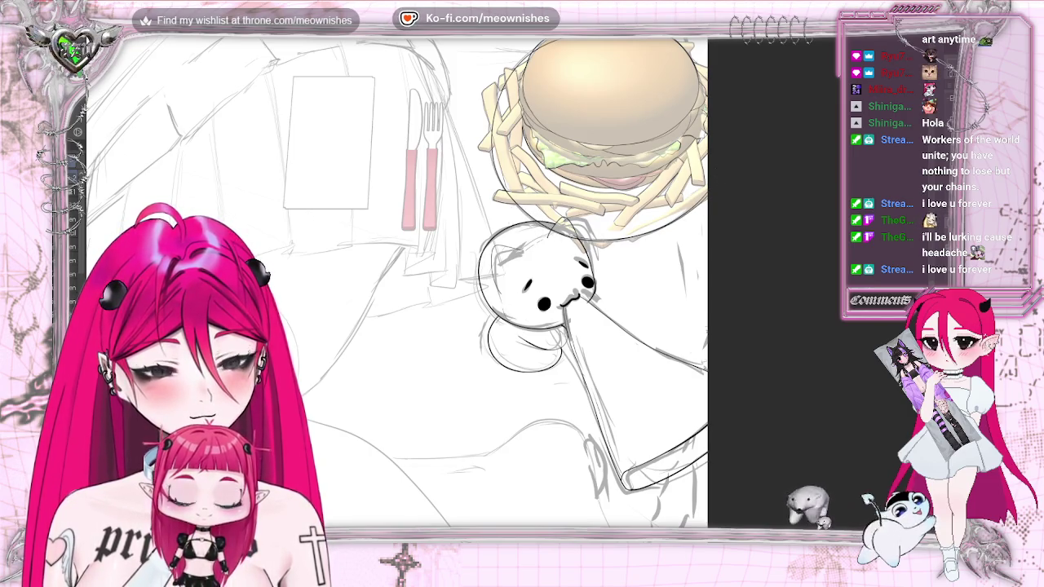
key(h)
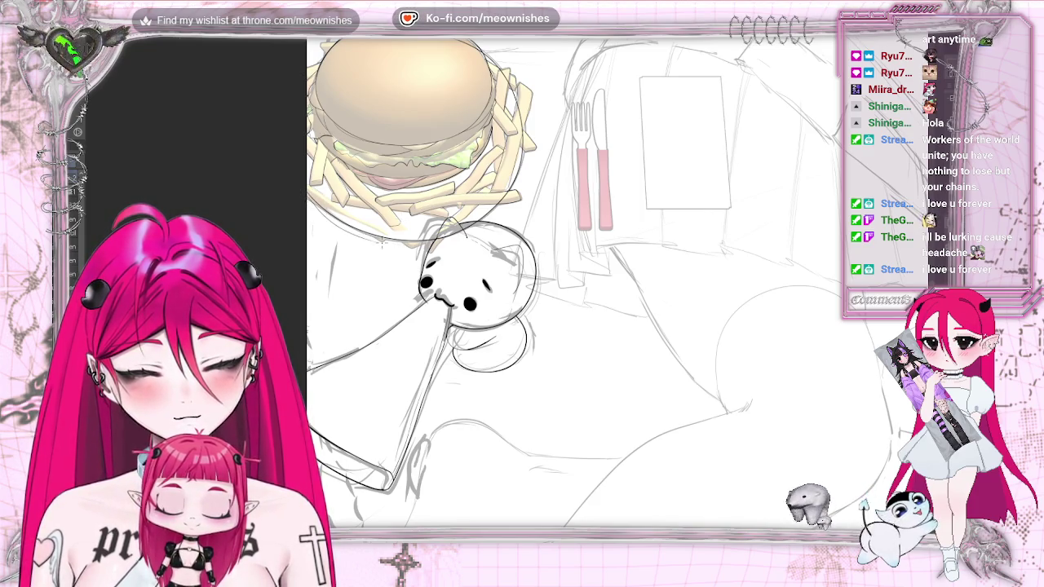
key(h)
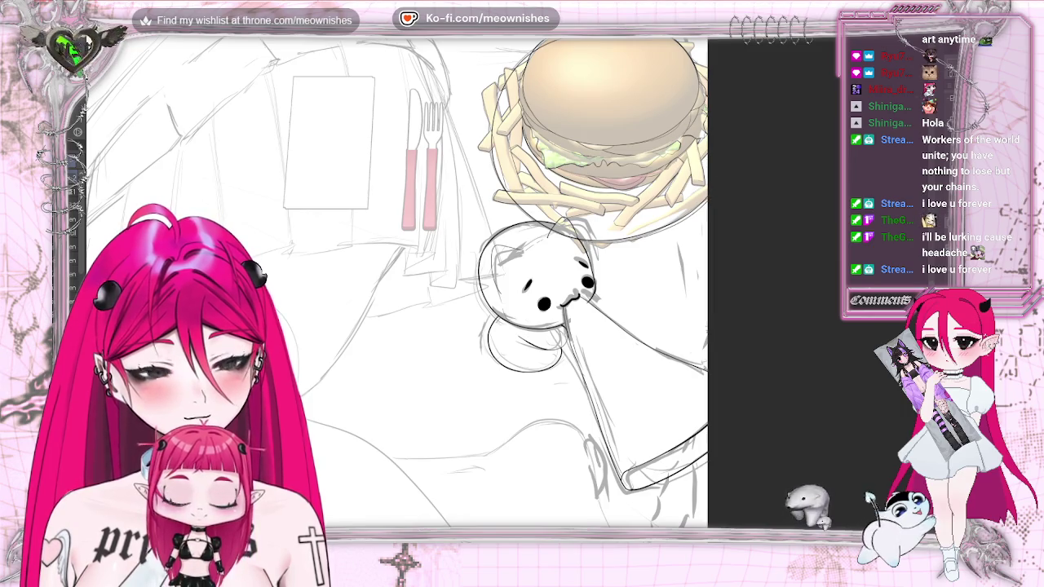
key(h)
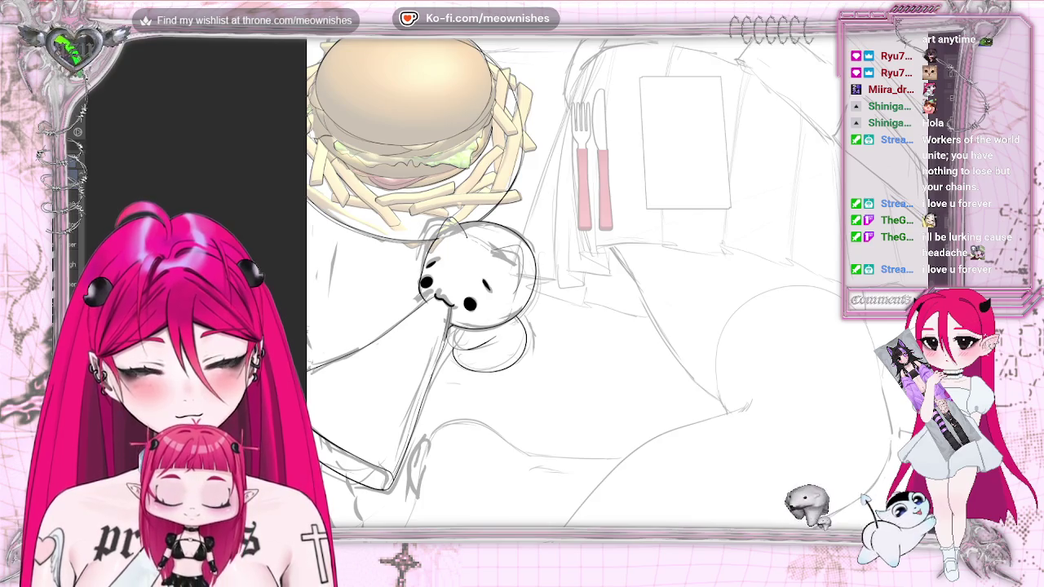
scroll(579, 128, up, 2)
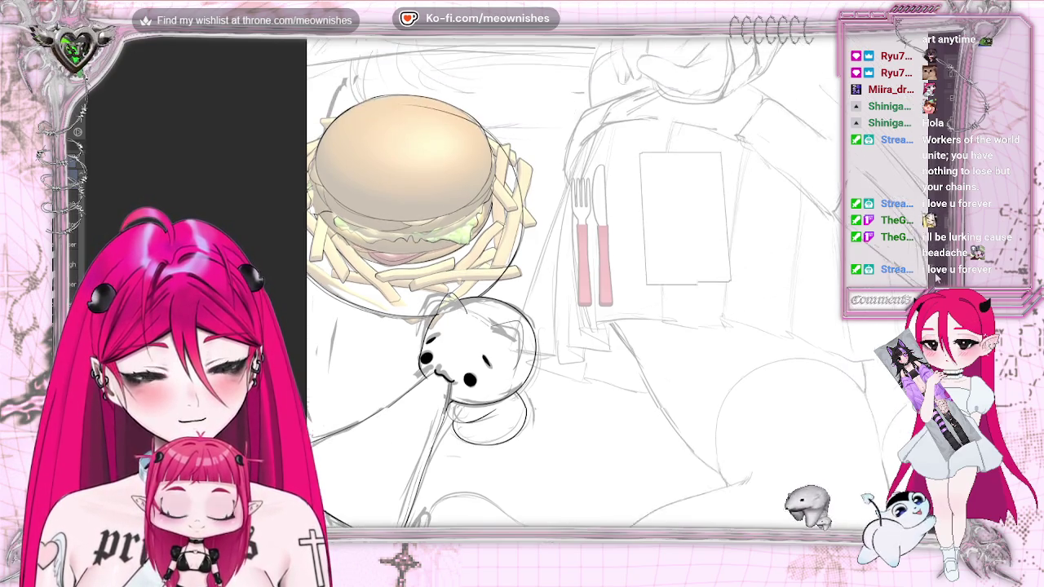
scroll(579, 129, up, 2)
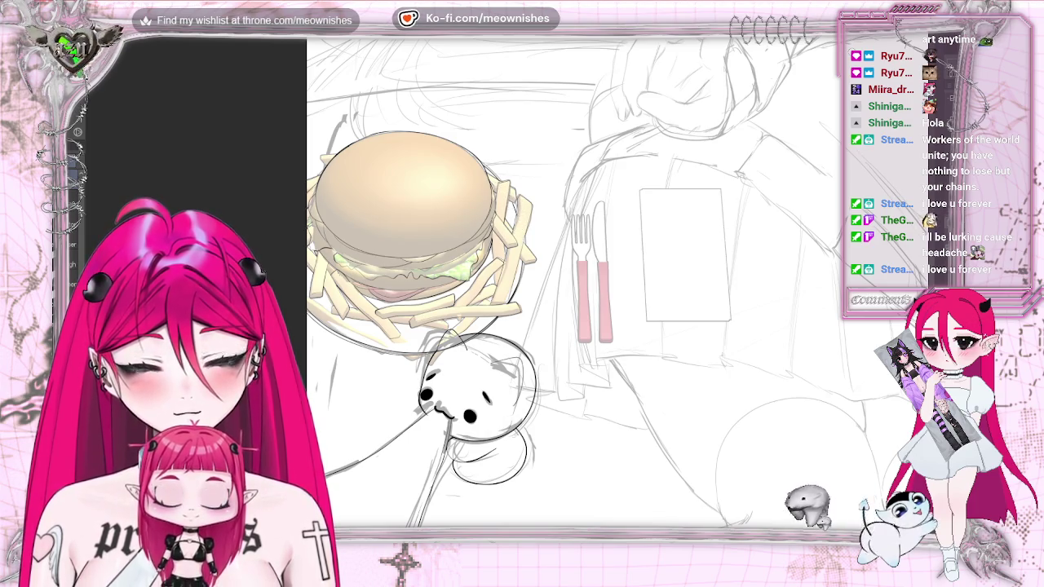
key(ctrl+0)
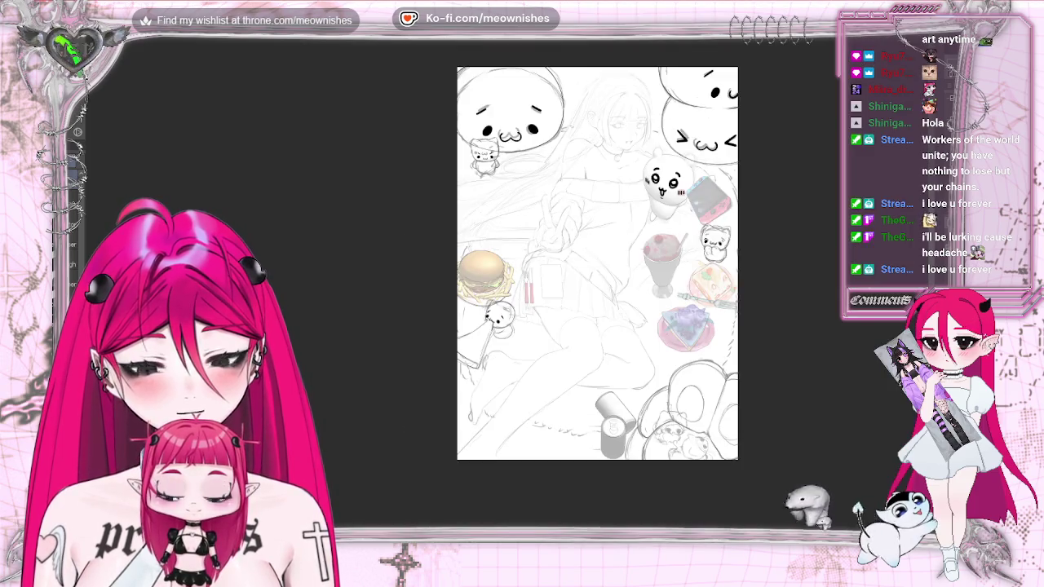
key(ctrl+plus)
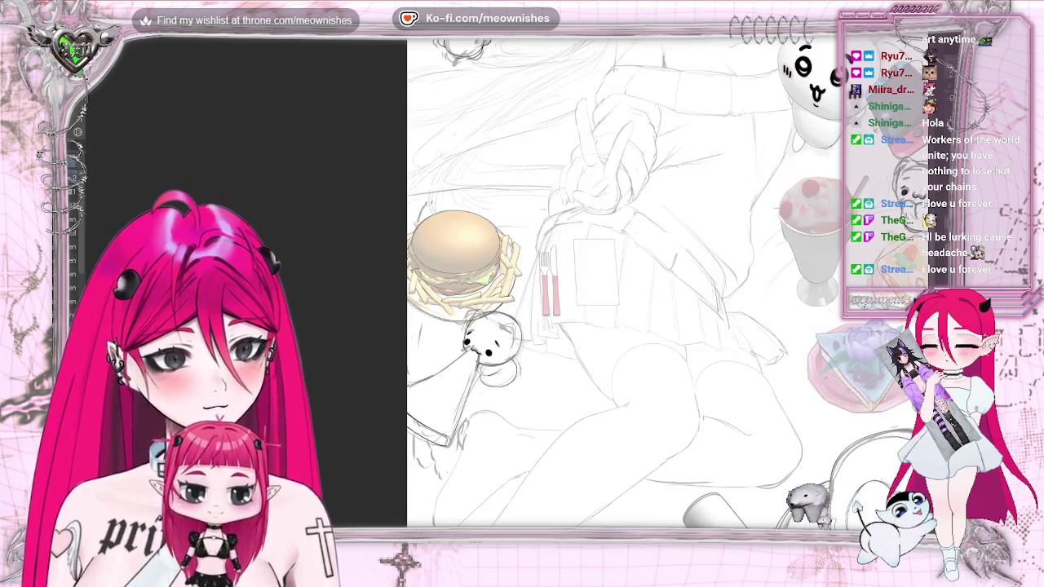
key(ctrl+0)
key(ctrl+plus)
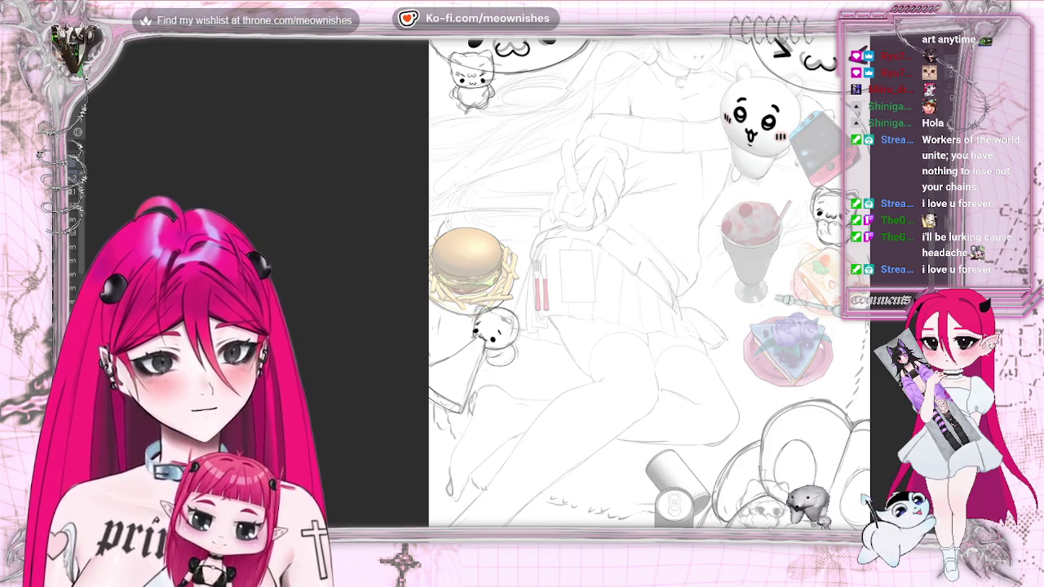
scroll(649, 283, right, 5)
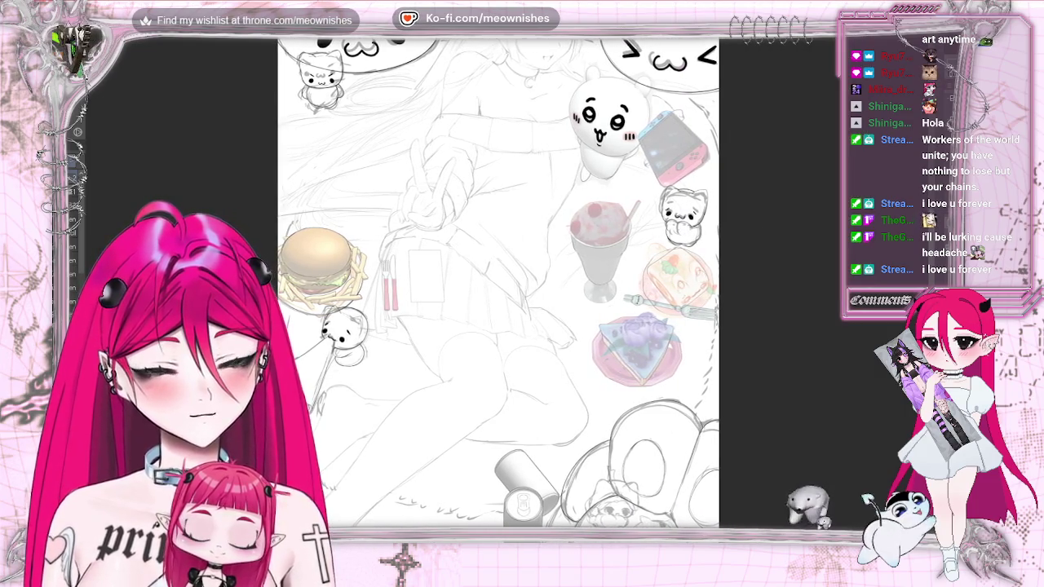
scroll(500, 282, up, 2)
scroll(499, 282, up, 2)
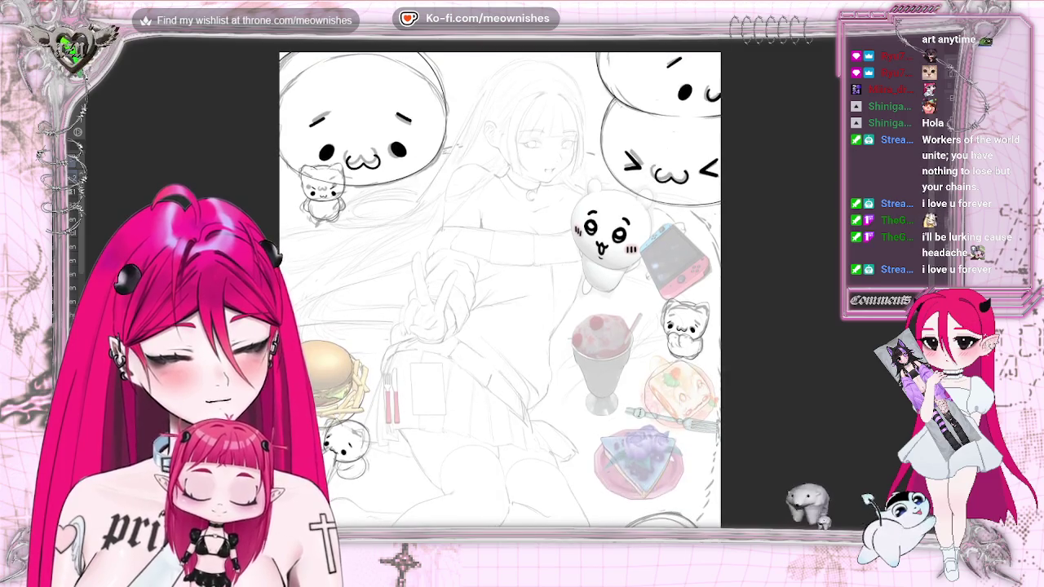
scroll(500, 283, up, 1)
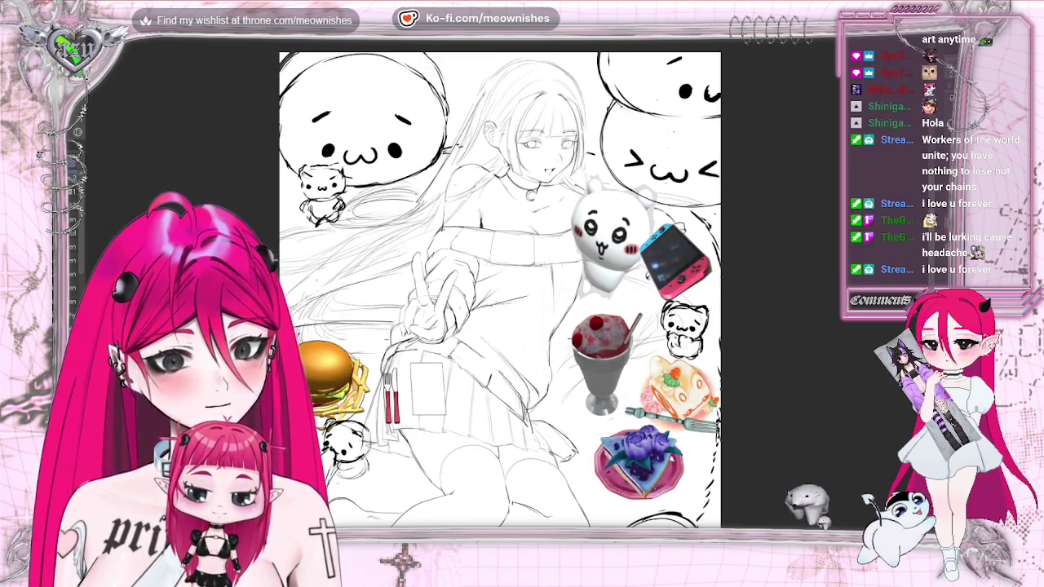
click(69, 31)
mouse_move(106, 197)
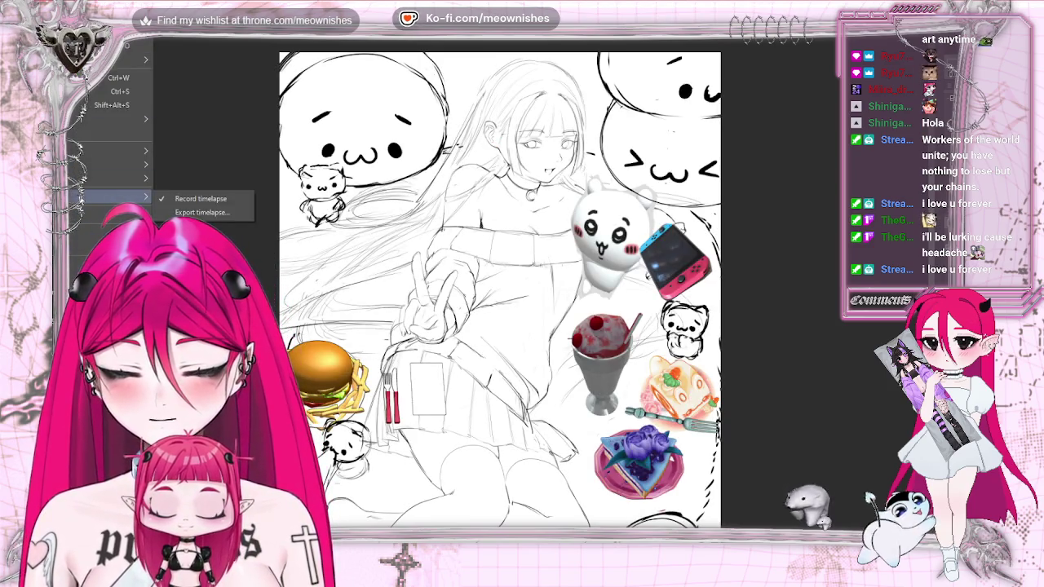
key(Escape)
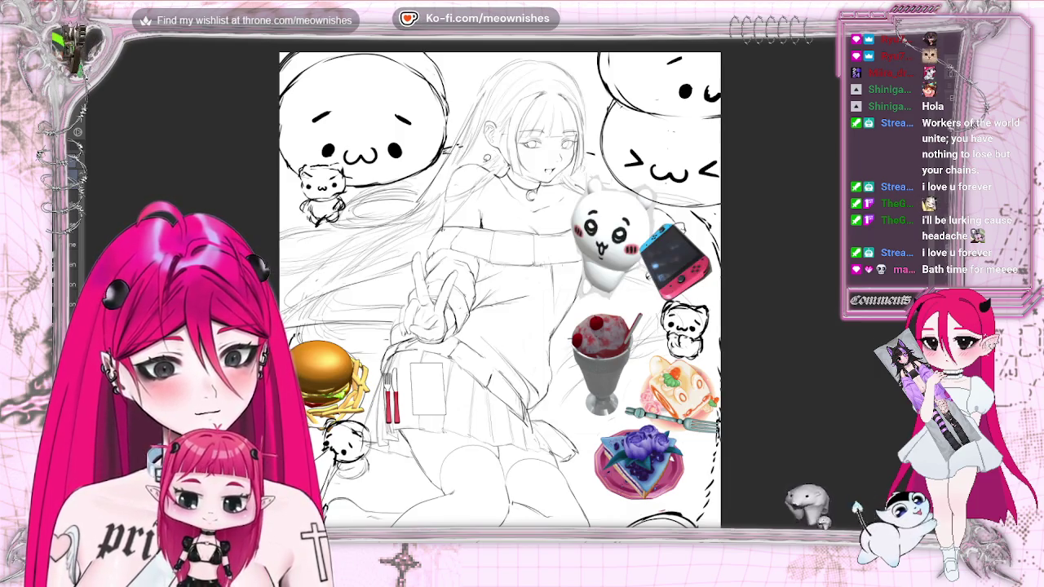
scroll(509, 284, up, 1)
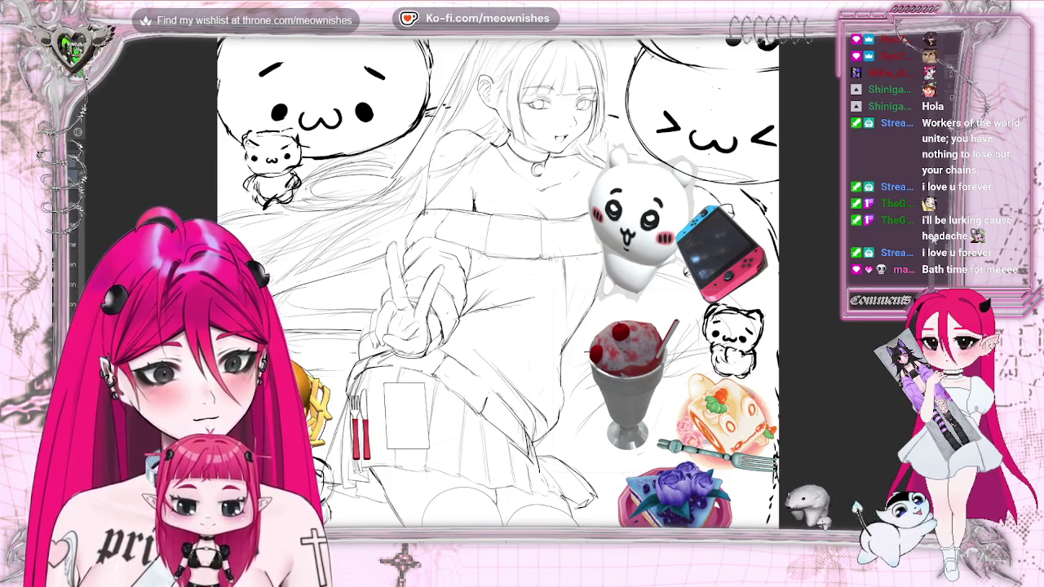
Sketch additional hair strands beside the girl's face and select the hair around her head.
scroll(497, 285, up, 2)
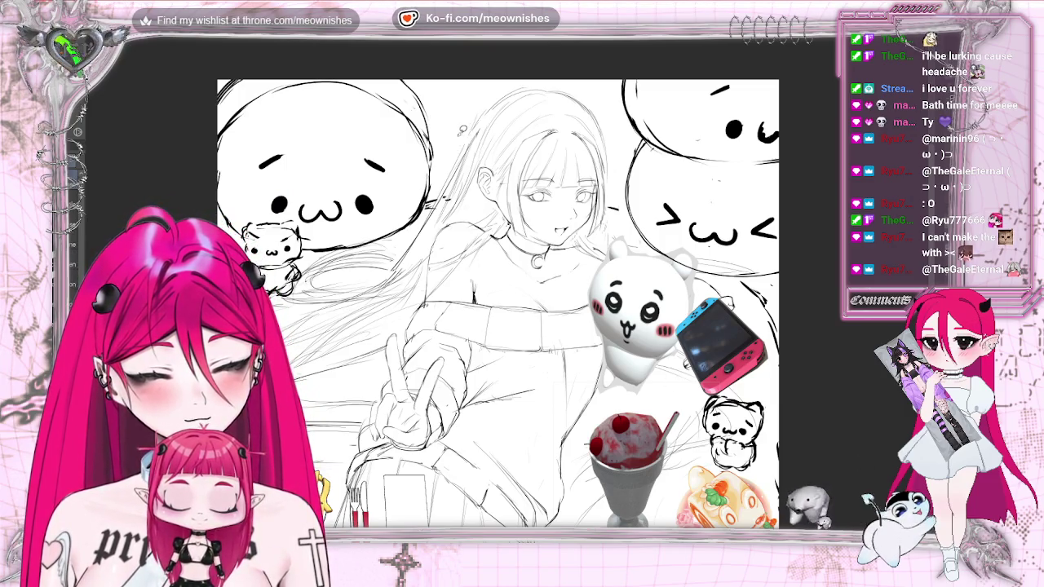
drag(481, 161, 477, 211)
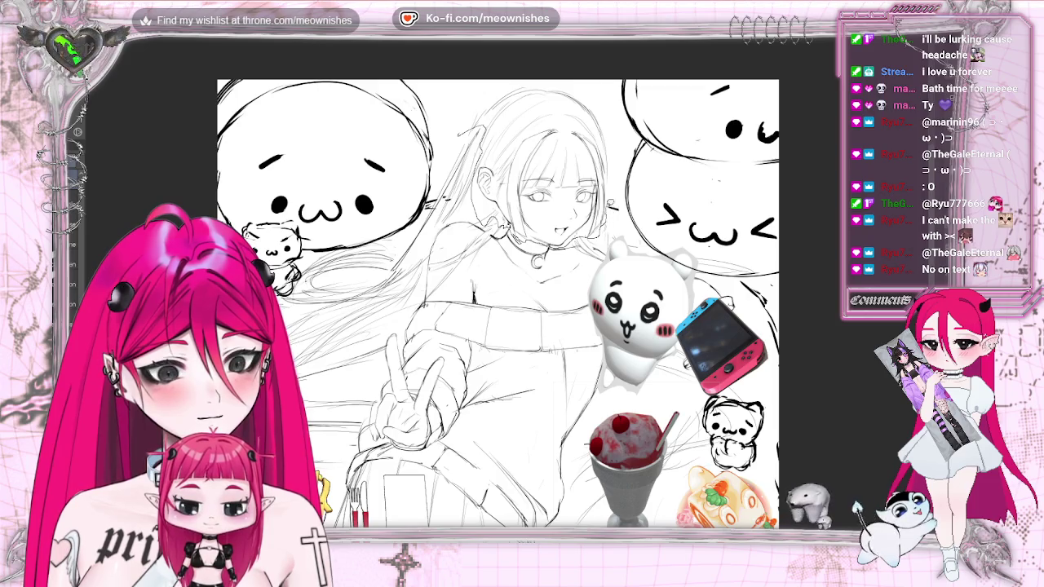
drag(449, 106, 452, 122)
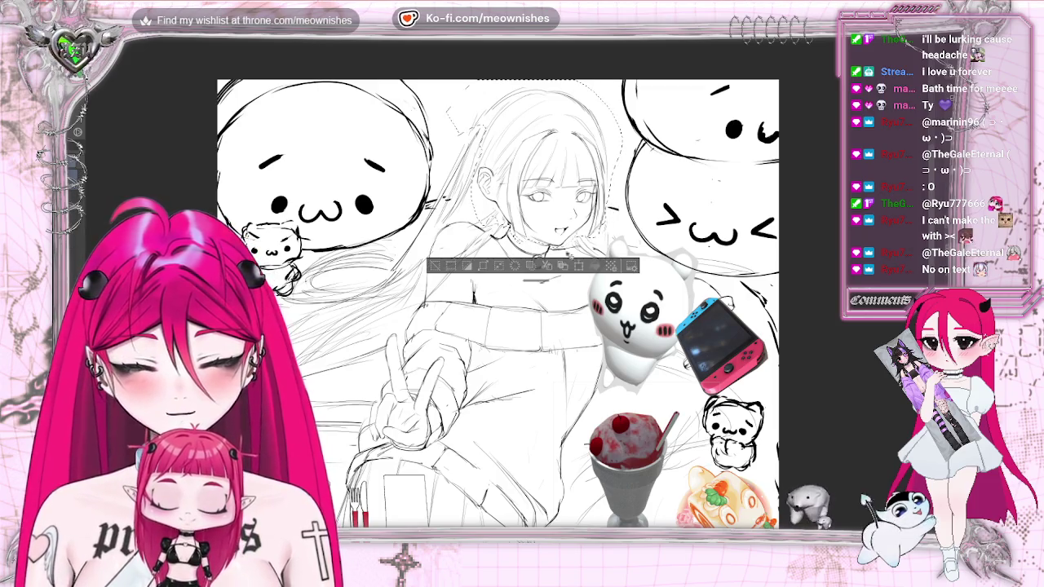
Exit the hair transform, clear the selection, and mirror the view to check the drawing.
key(ctrl+t)
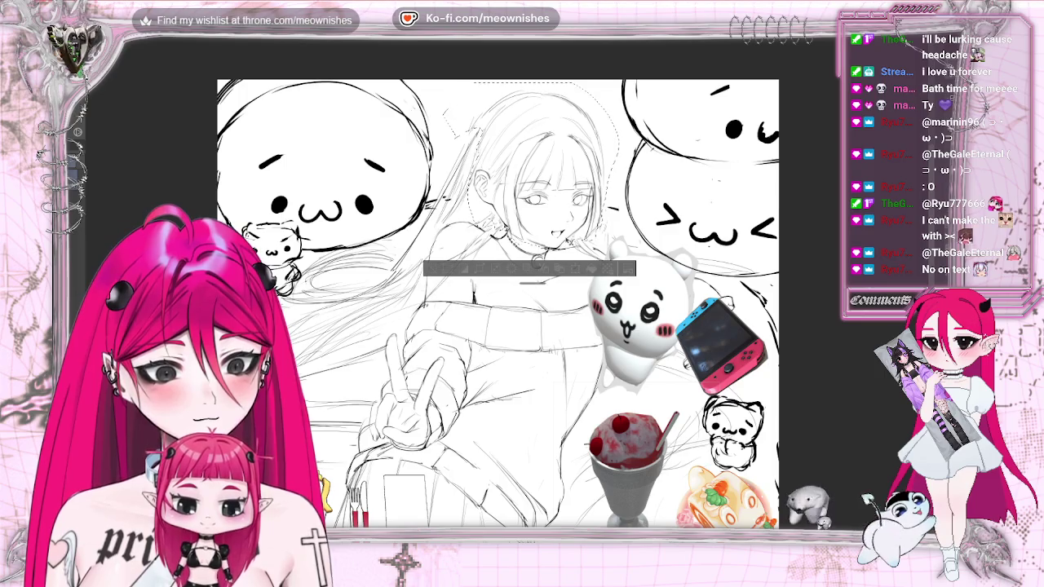
key(Return)
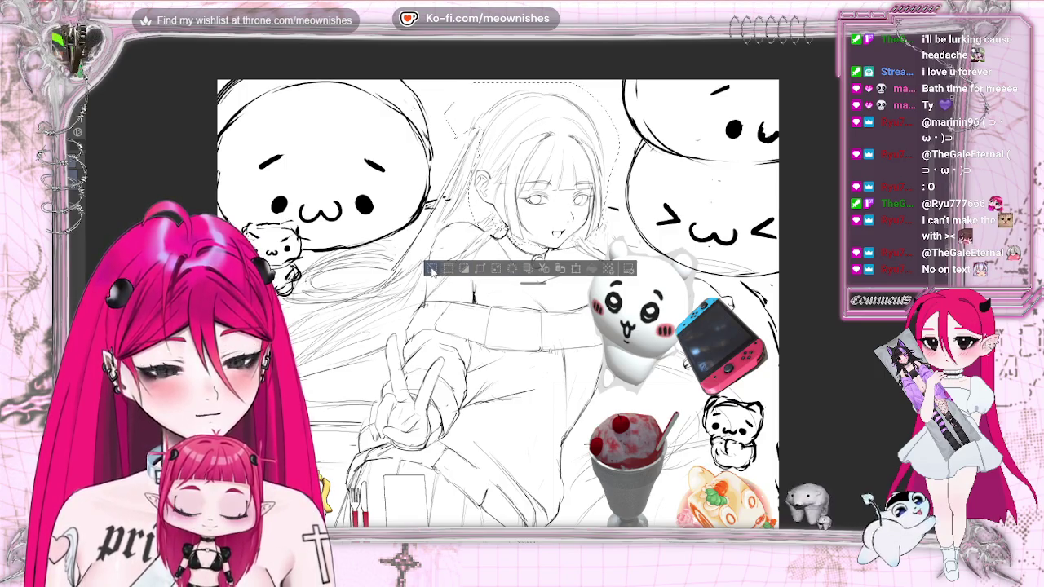
click(432, 269)
scroll(504, 335, down, 5)
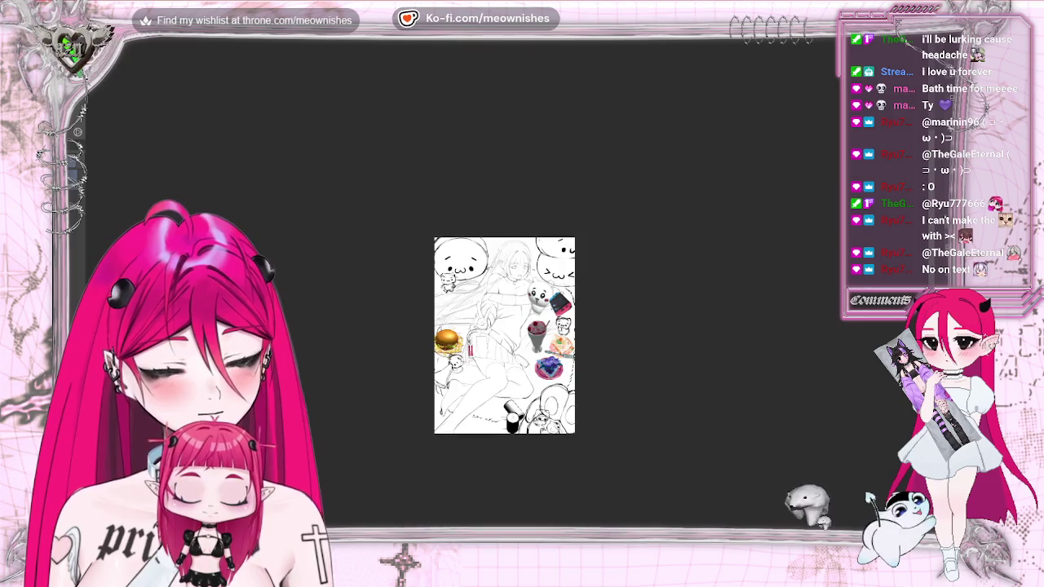
scroll(505, 286, up, 5)
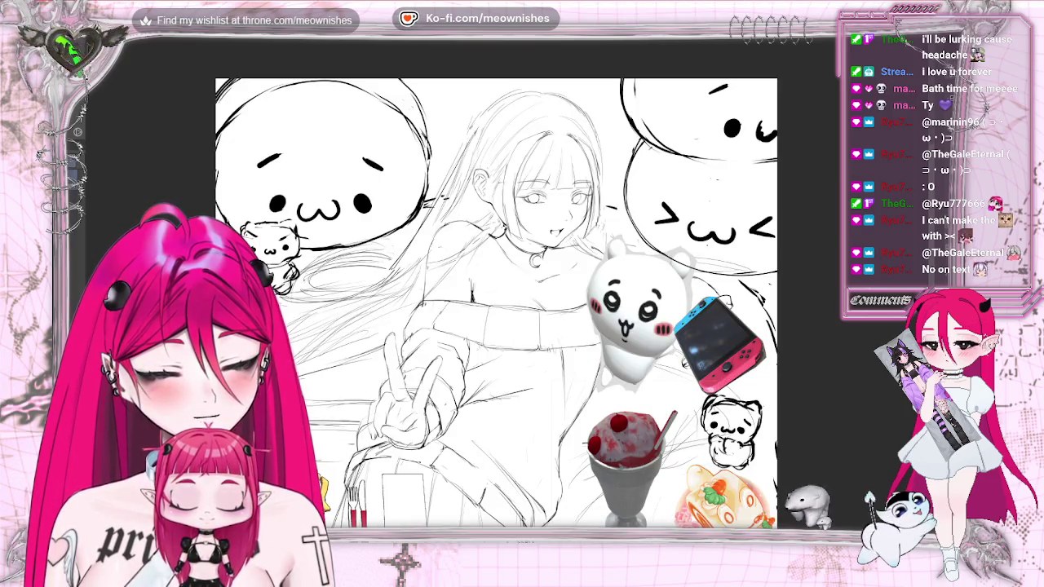
key(h)
key(h)
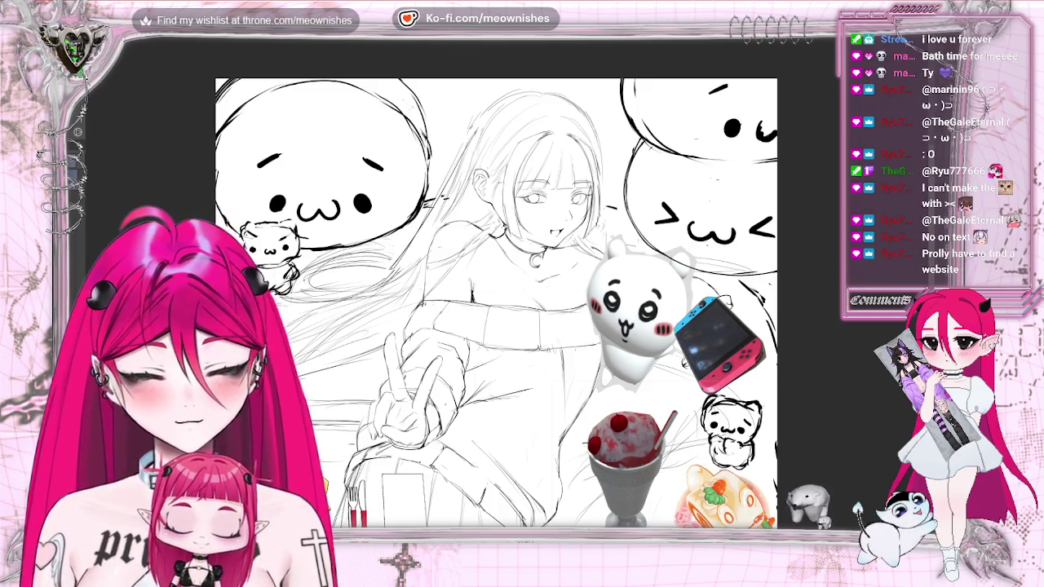
Redraw the choker pendant as a larger ring with its necklace line, plus a stroke atop the hair.
drag(528, 256, 541, 266)
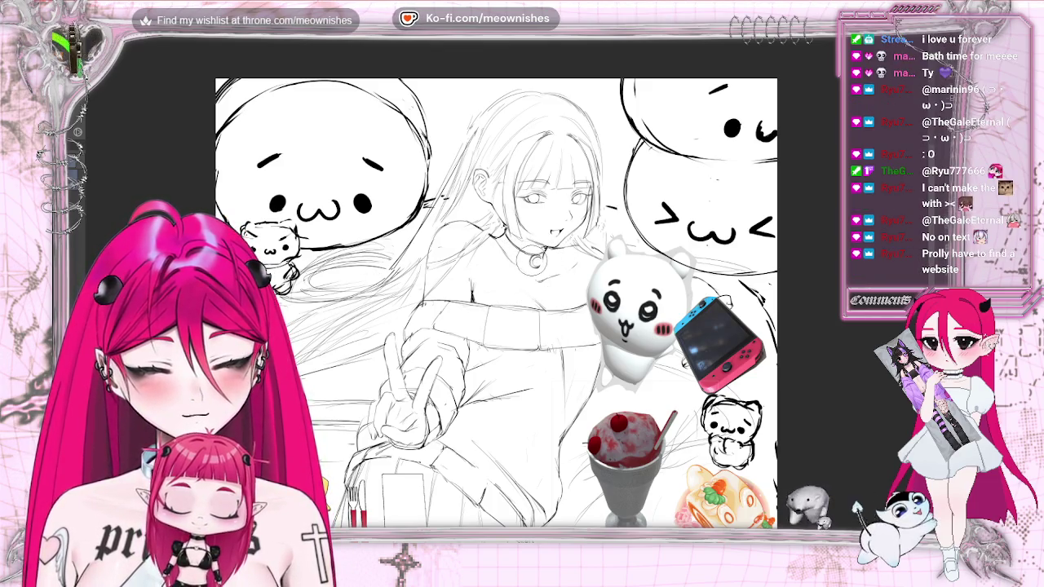
drag(492, 230, 527, 245)
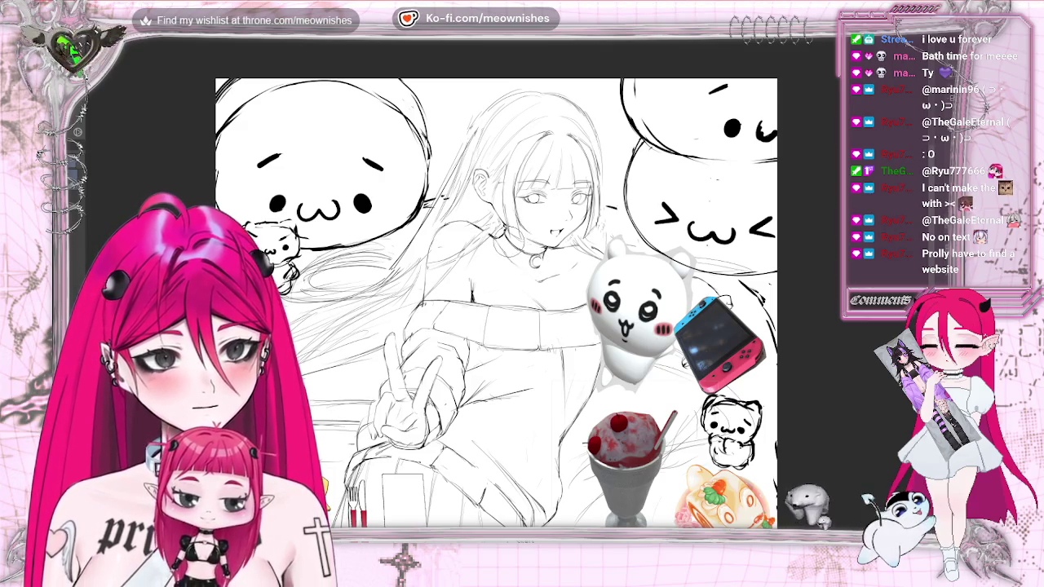
key(ctrl+0)
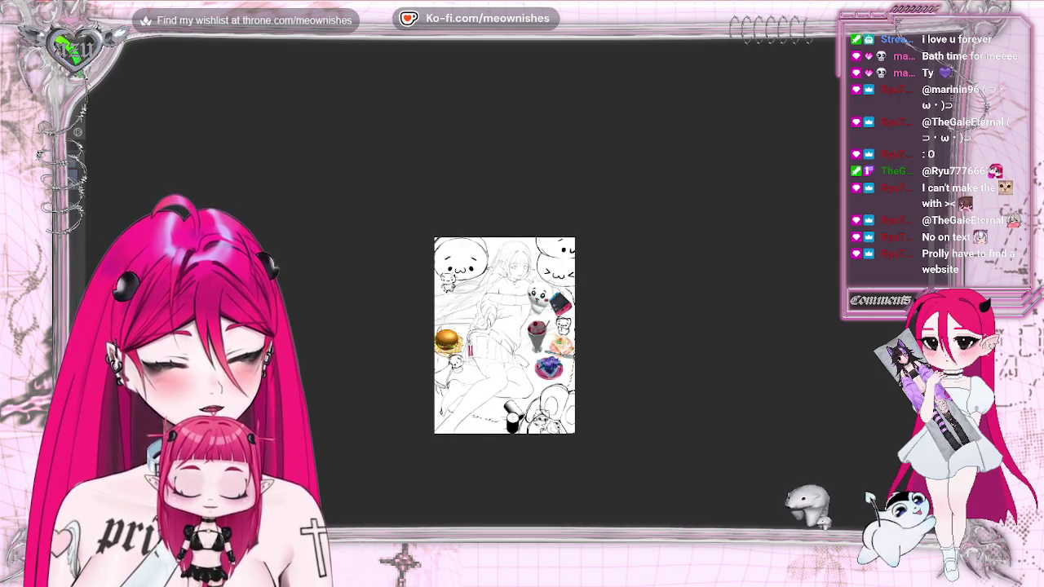
scroll(496, 303, up, 3)
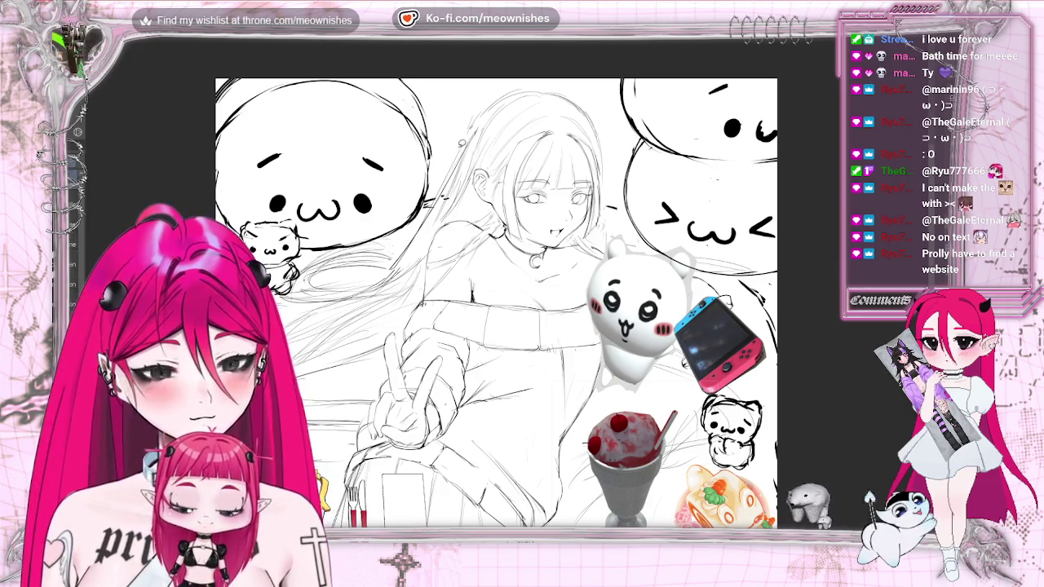
drag(486, 116, 458, 137)
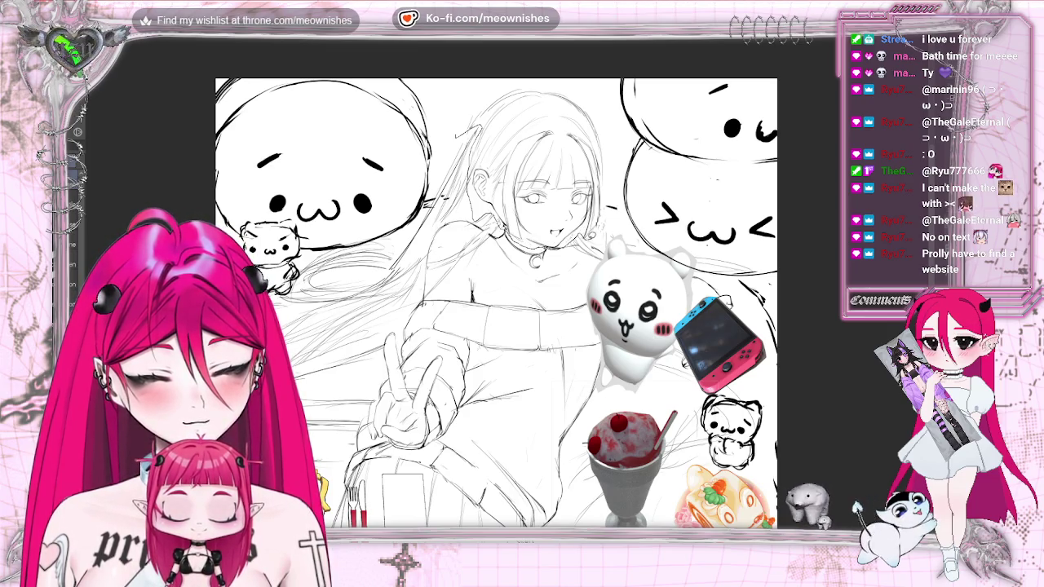
Select the girl's head and hair and scale it up slightly.
drag(450, 122, 445, 119)
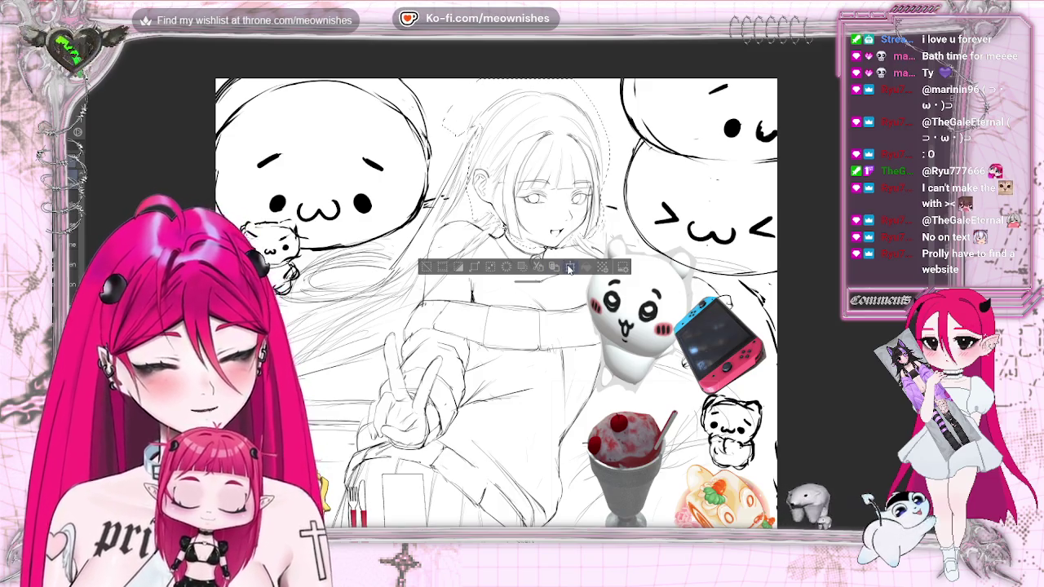
key(ctrl+t)
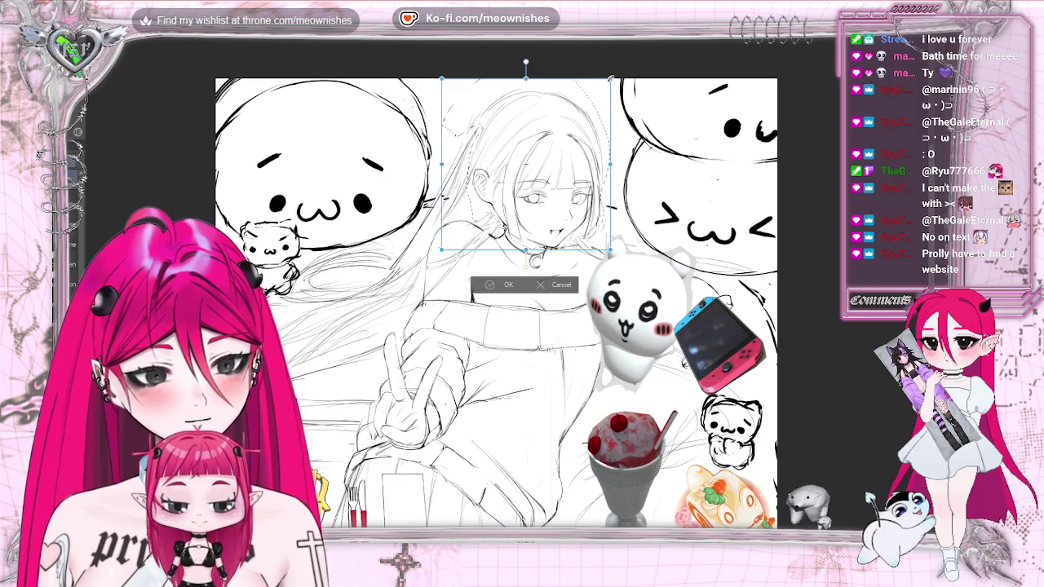
drag(610, 78, 613, 76)
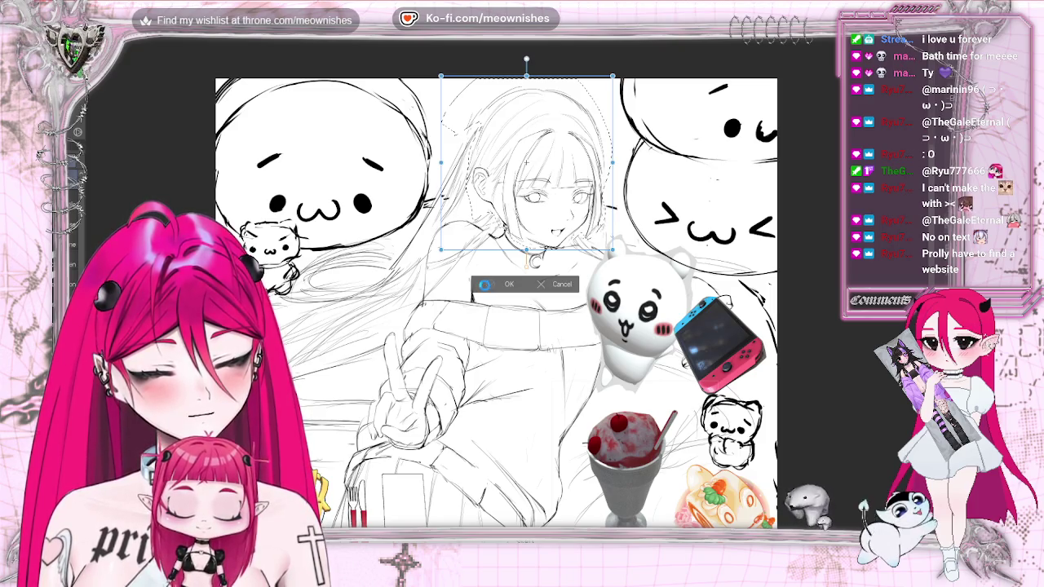
click(486, 283)
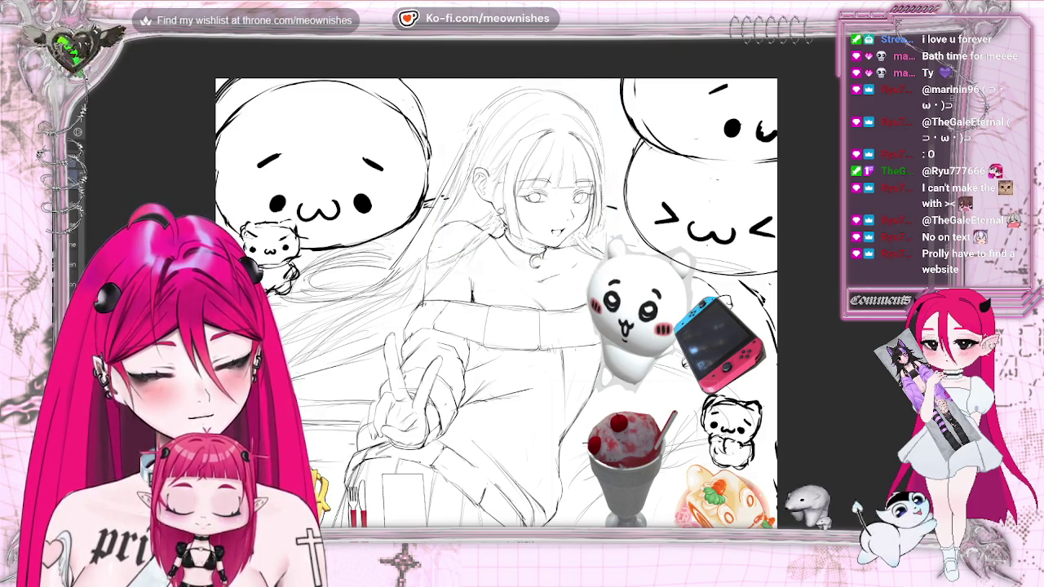
key(ctrl+0)
key(ctrl+minus)
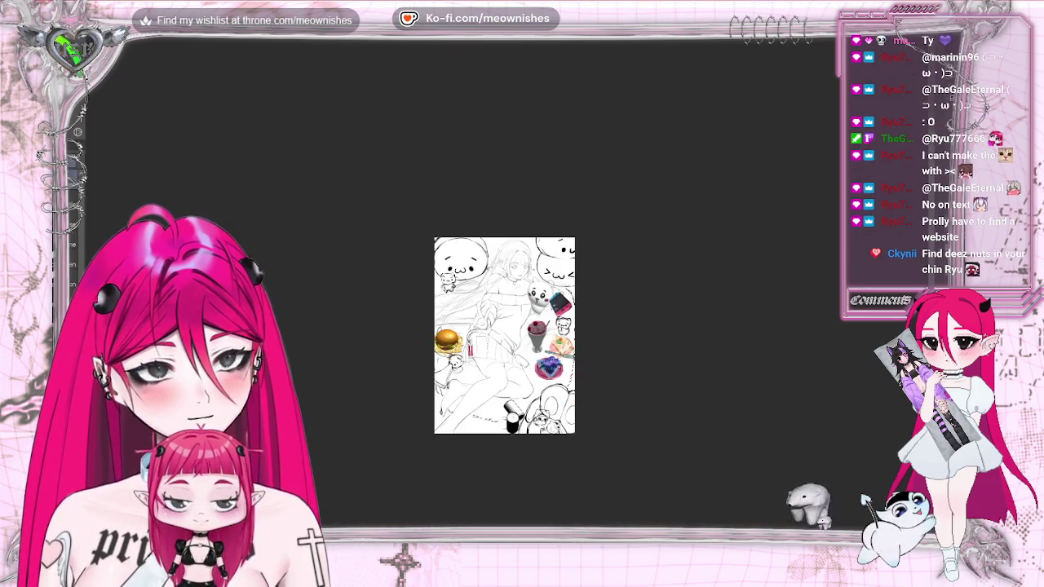
key(ctrl+minus)
key(ctrl+plus)
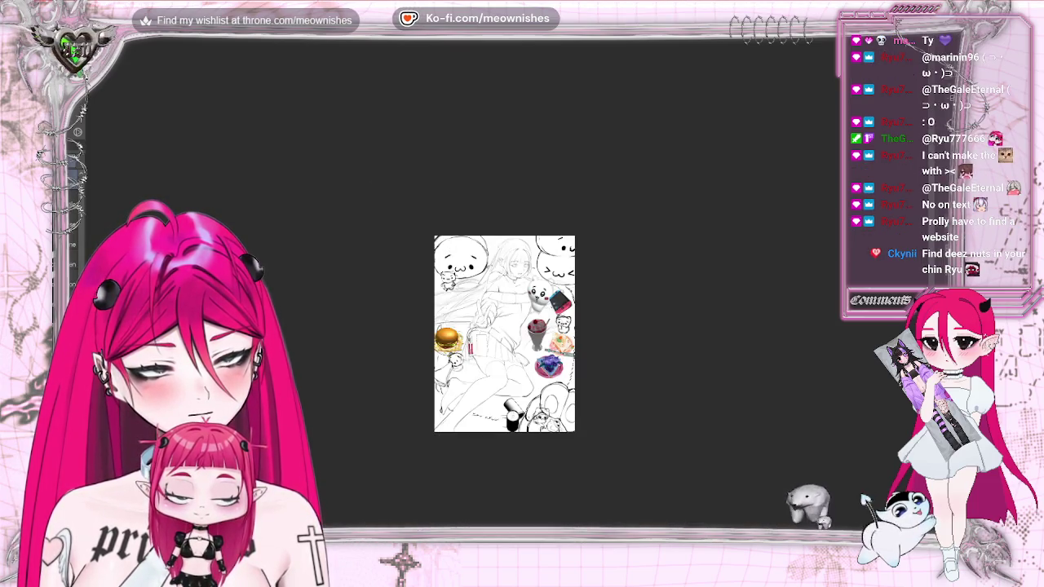
key(ctrl+plus)
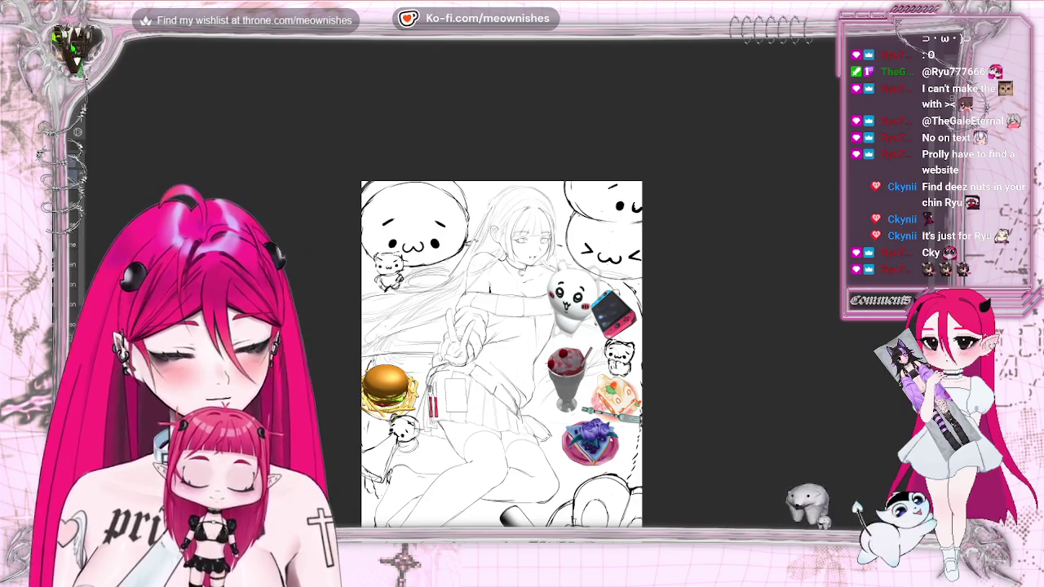
Check the figure zoomed in and mirrored, then lasso the head and cancel the selection.
key(ctrl+plus)
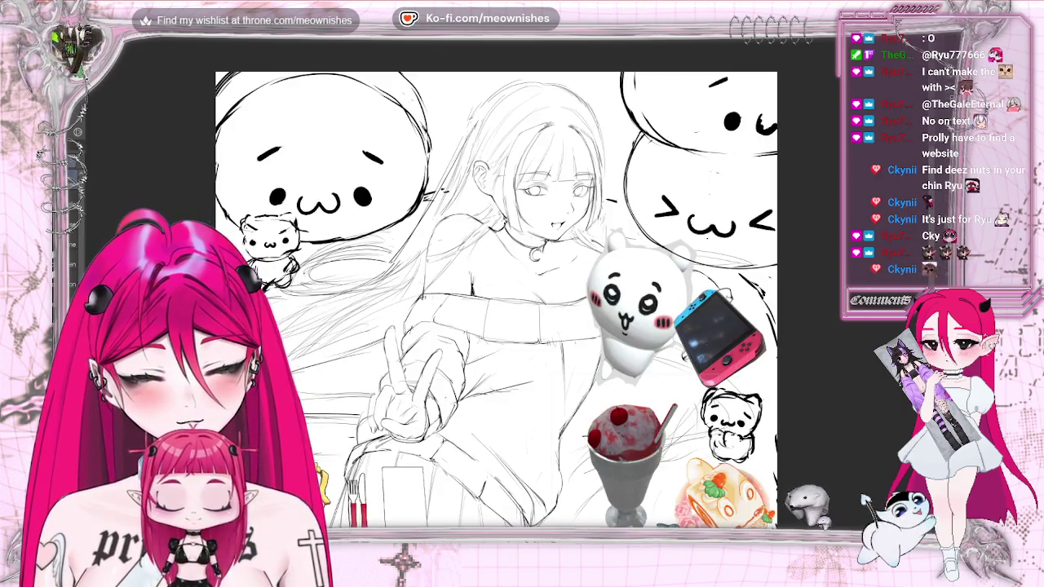
key(ctrl+minus)
key(ctrl+minus)
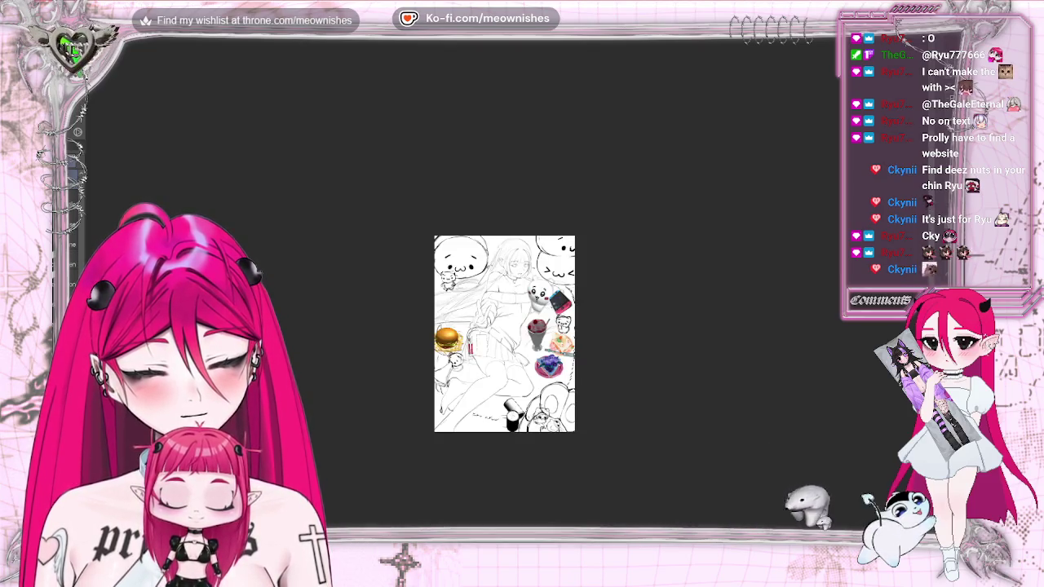
key(ctrl+plus)
key(ctrl+plus)
key(ctrl+plus)
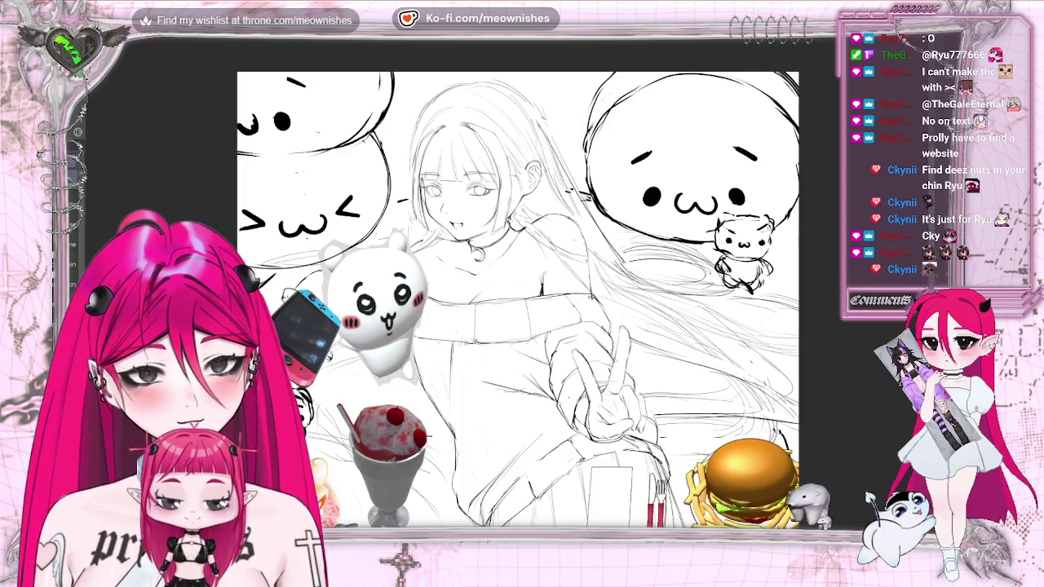
key(h)
key(ctrl+minus)
key(ctrl+minus)
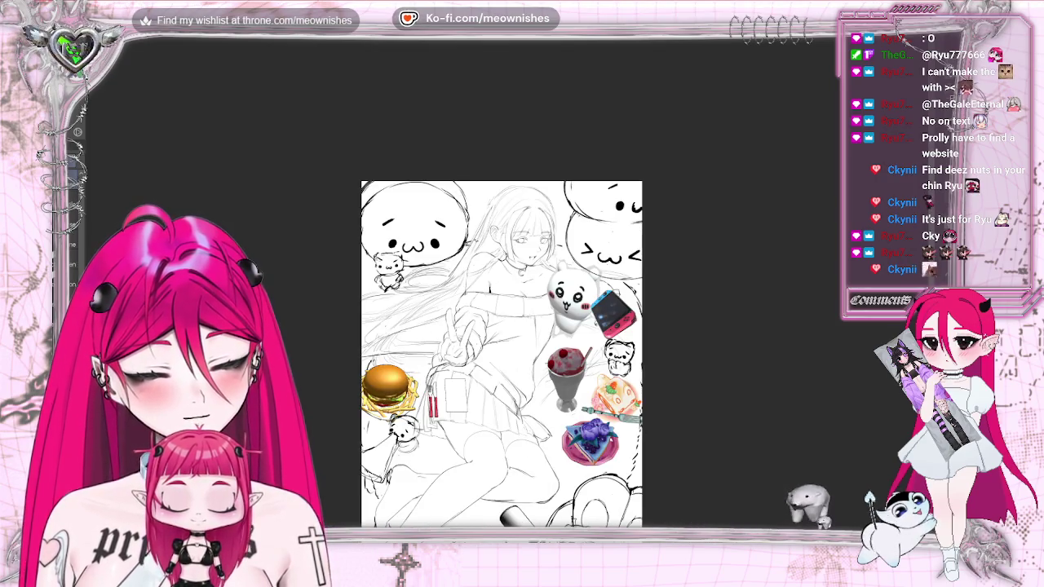
key(ctrl+plus)
drag(445, 114, 469, 208)
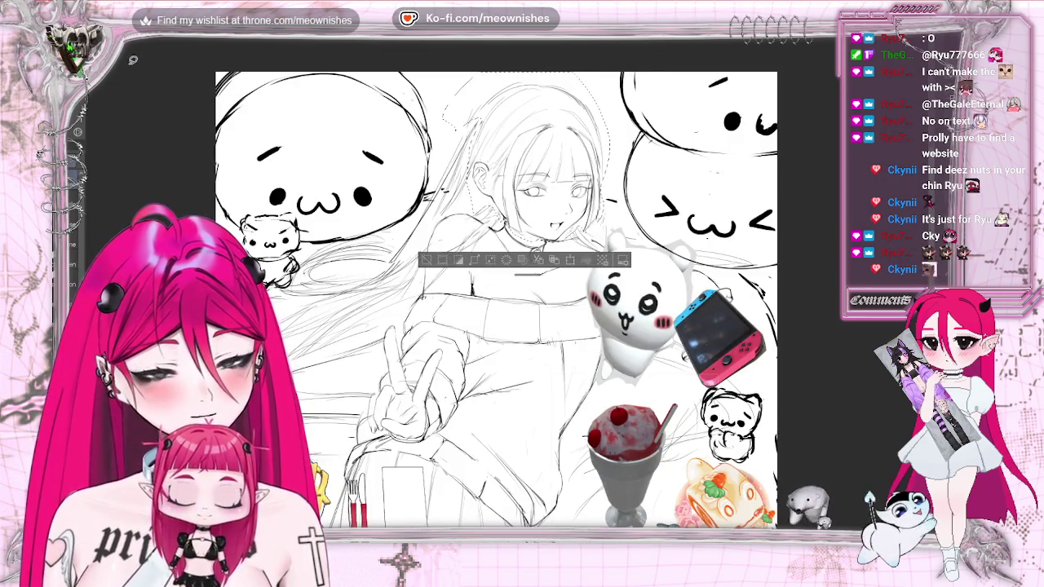
key(ctrl+d)
Review the figure at full page and close on the face, mirroring the view and flipping it back.
key(ctrl+minus)
key(ctrl+plus)
key(ctrl+plus)
key(ctrl+plus)
key(ctrl+plus)
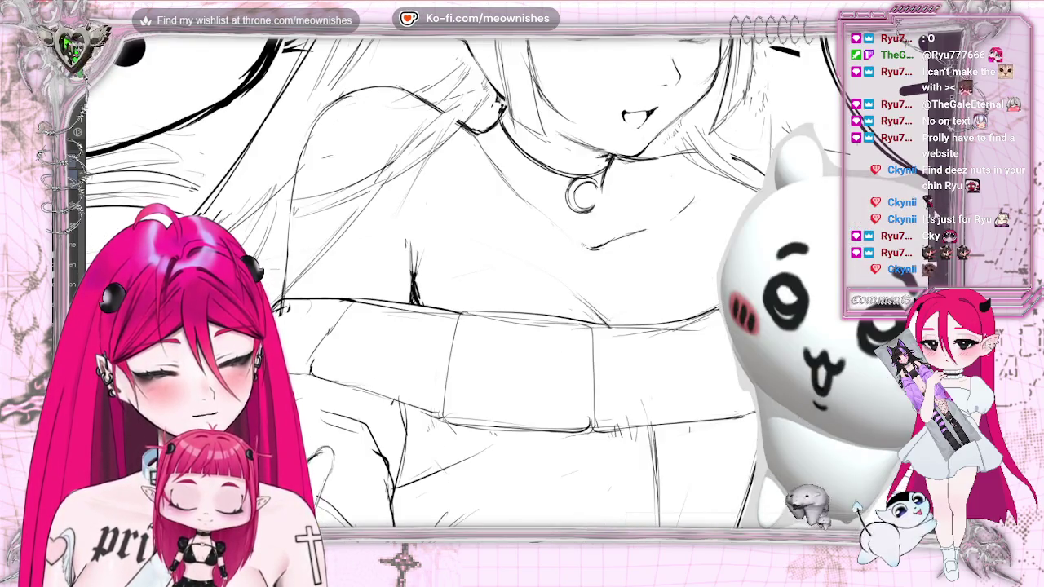
scroll(456, 285, up, 4)
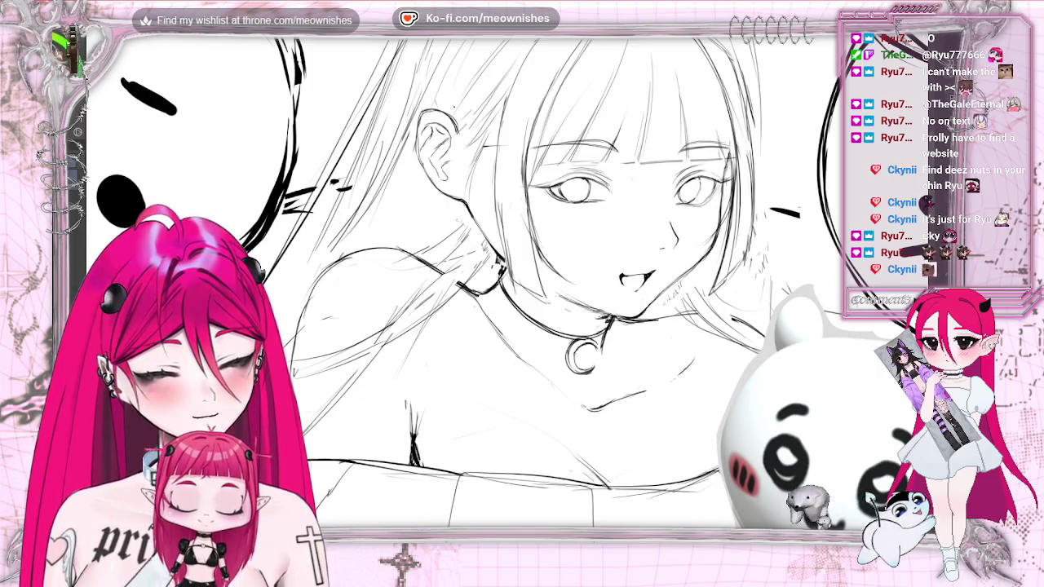
key(ctrl+0)
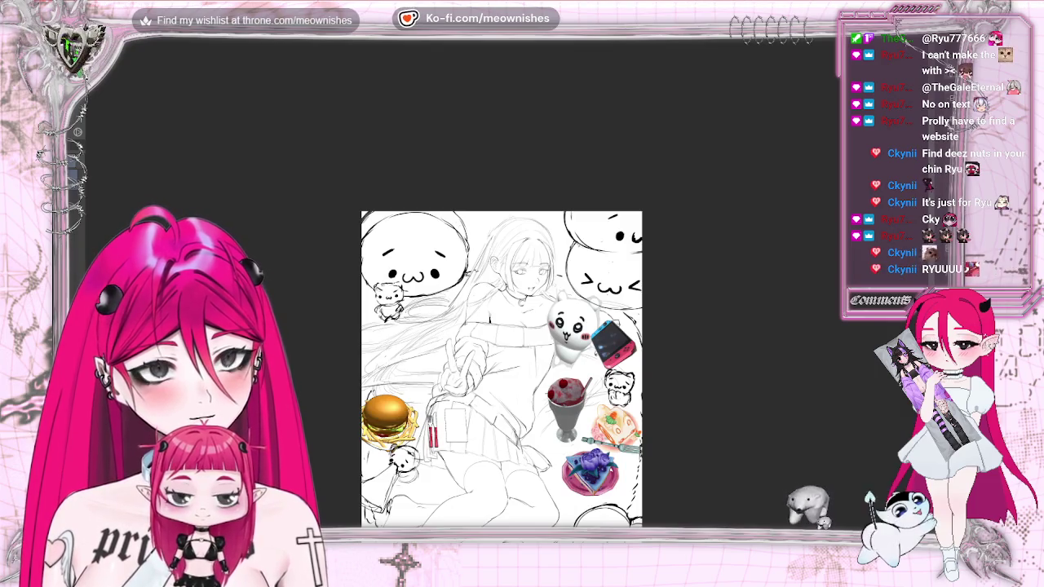
key(h)
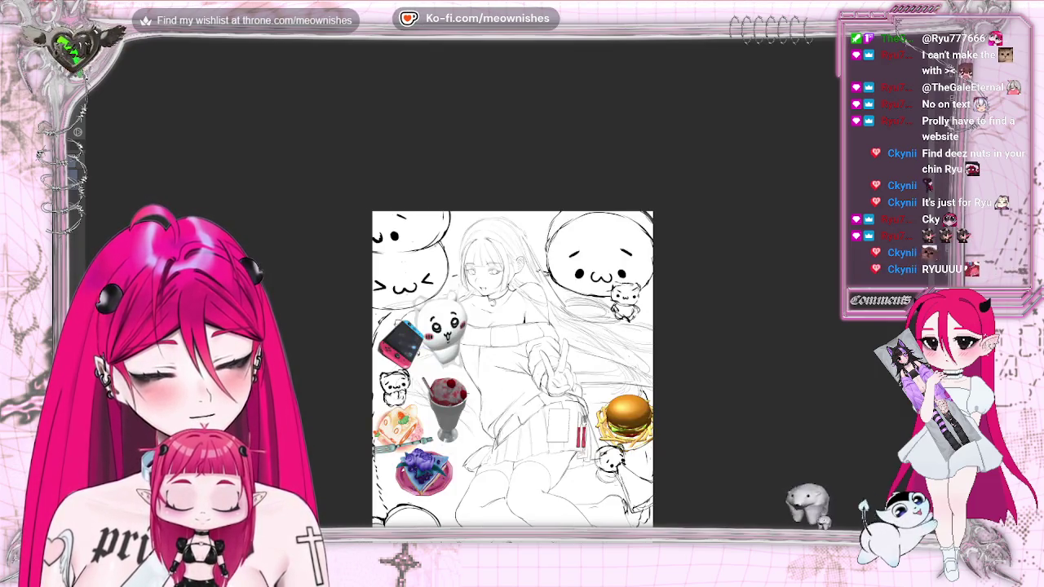
key(h)
key(ctrl+plus)
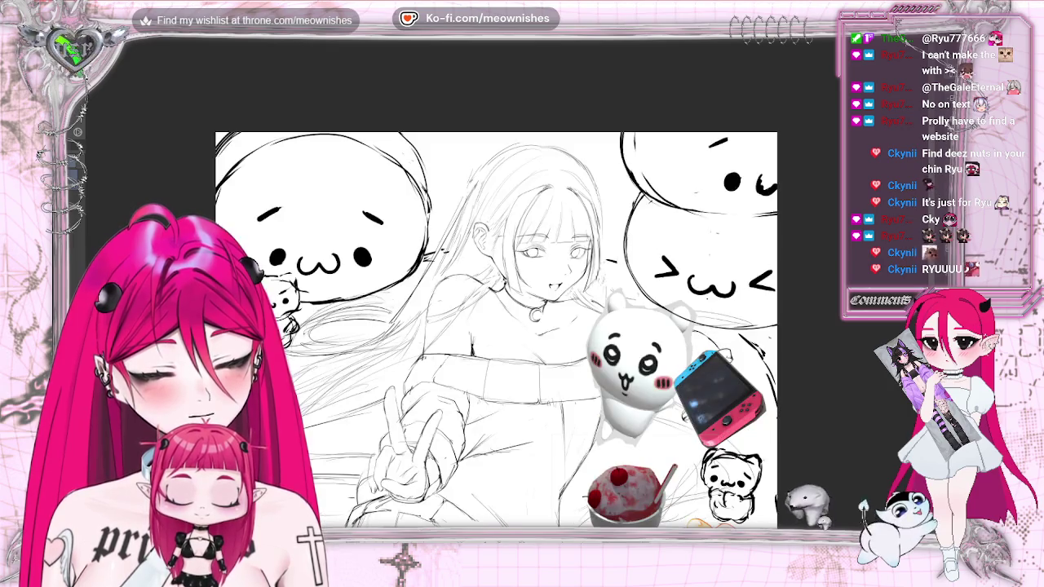
key(ctrl+plus)
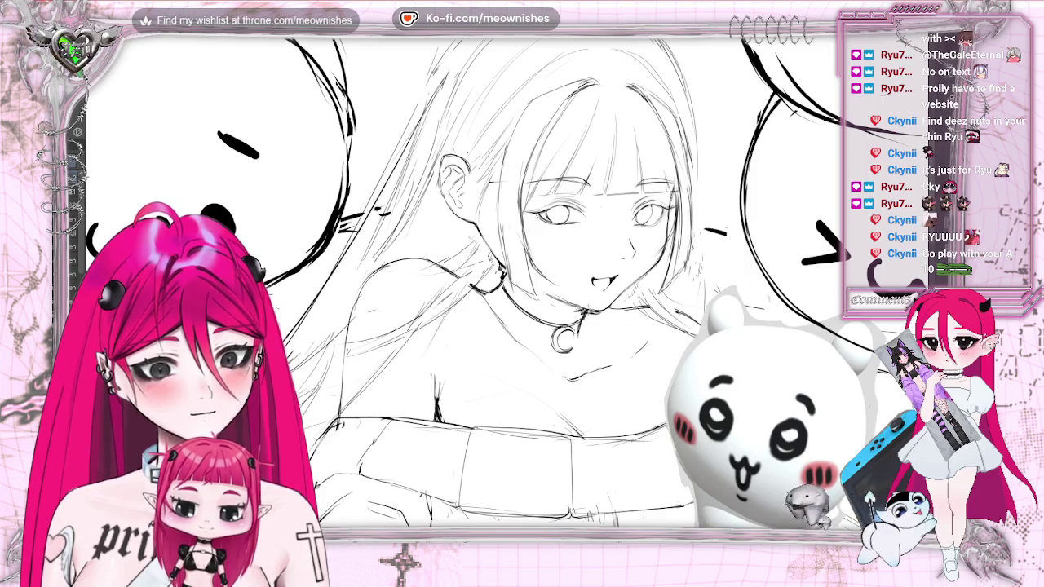
Draw a short sketch stroke on the girl's chest and lasso-select the chest lines.
key(ctrl+0)
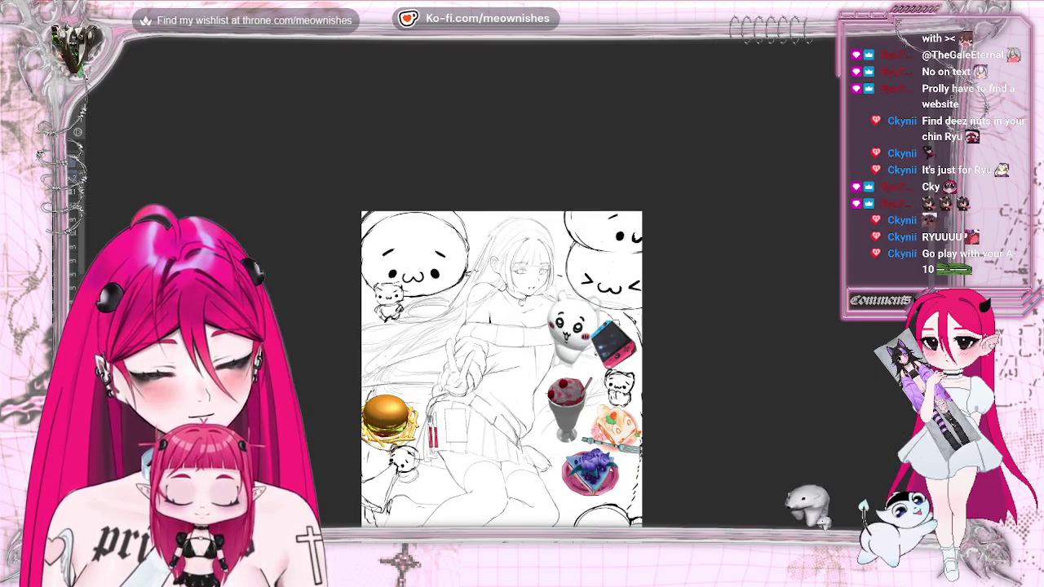
key(h)
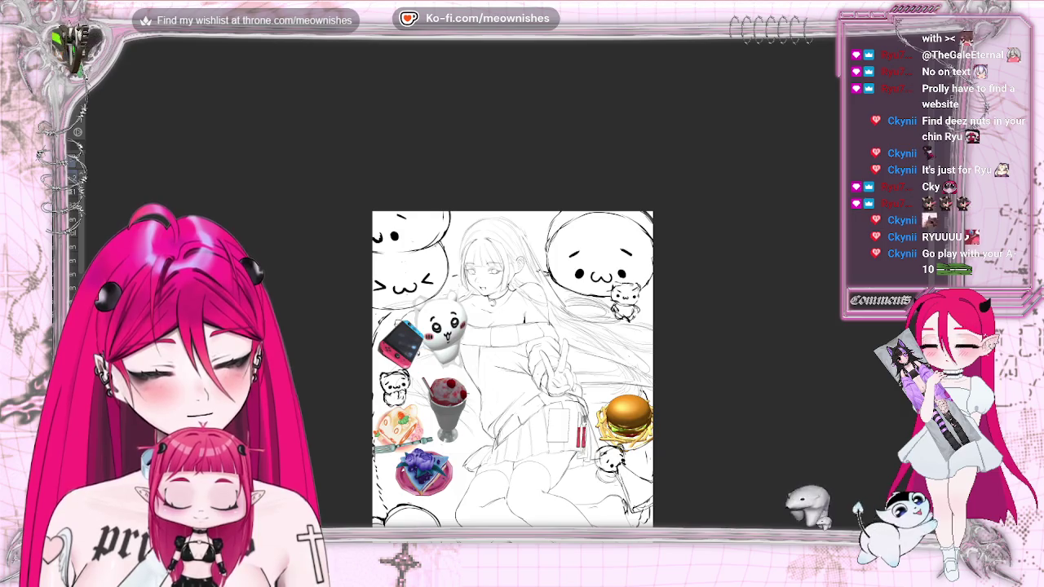
key(h)
key(ctrl+alt+0)
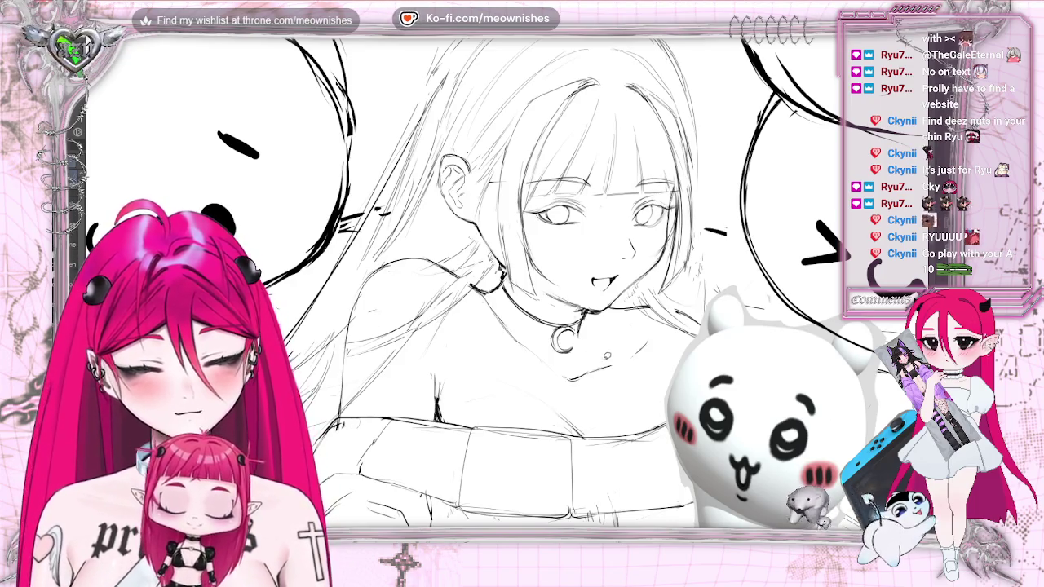
drag(563, 364, 561, 383)
drag(648, 326, 563, 376)
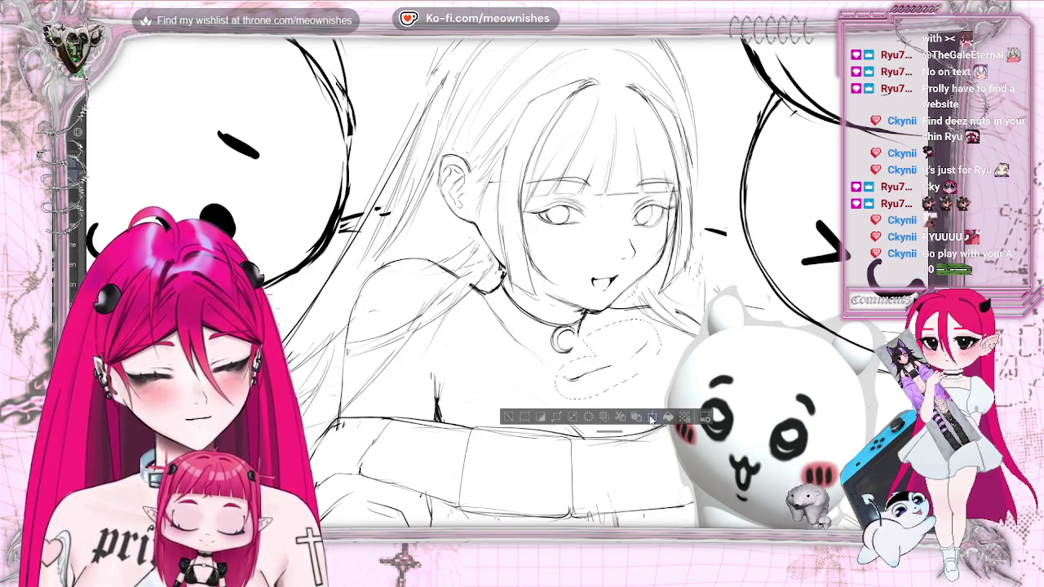
Scale/rotate the lassoed chest lines, apply and deselect, then check the drawing mirrored.
click(652, 418)
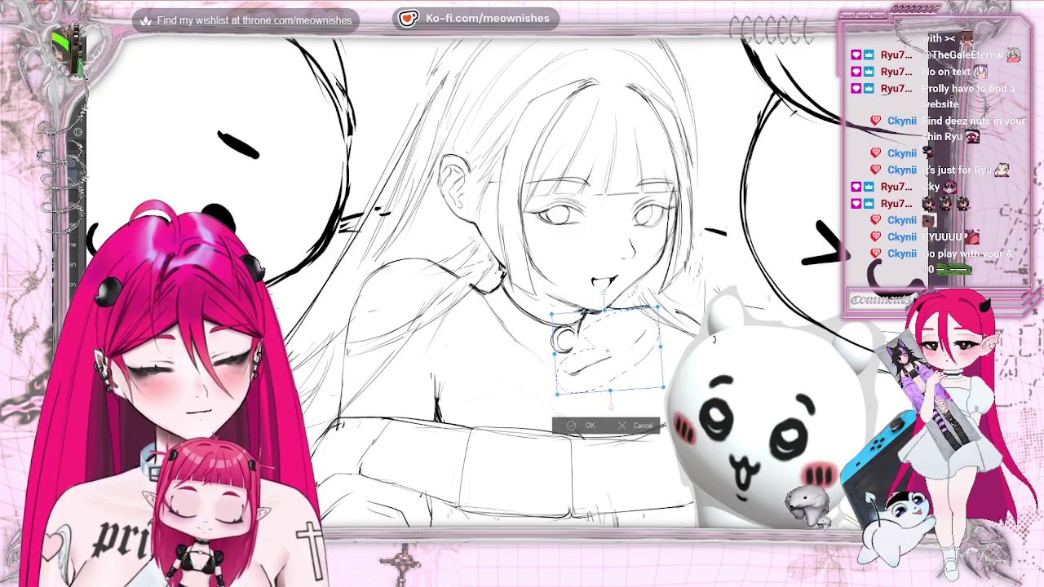
click(570, 425)
click(506, 414)
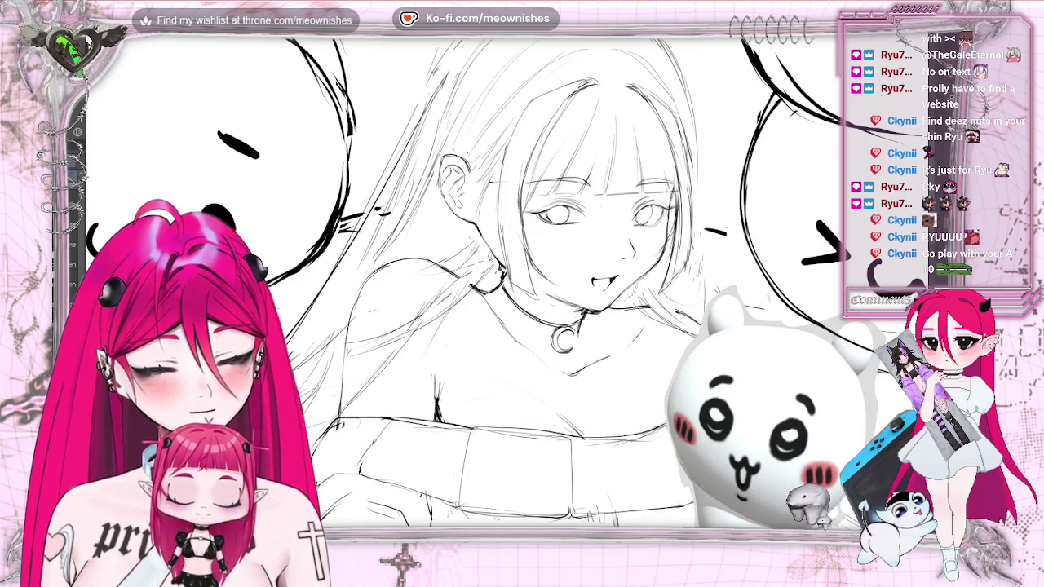
scroll(508, 290, up, 3)
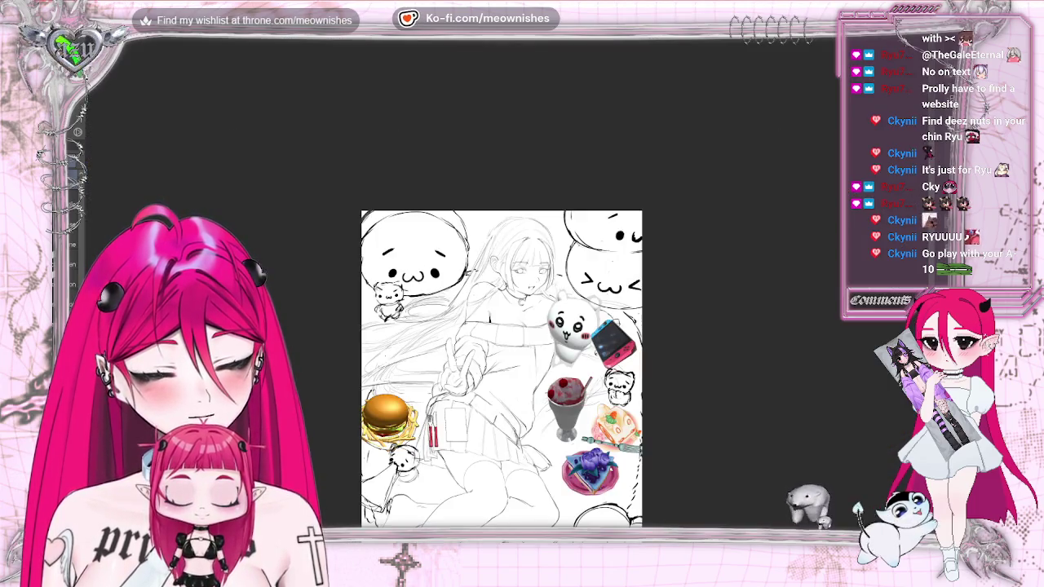
scroll(508, 290, up, 3)
key(h)
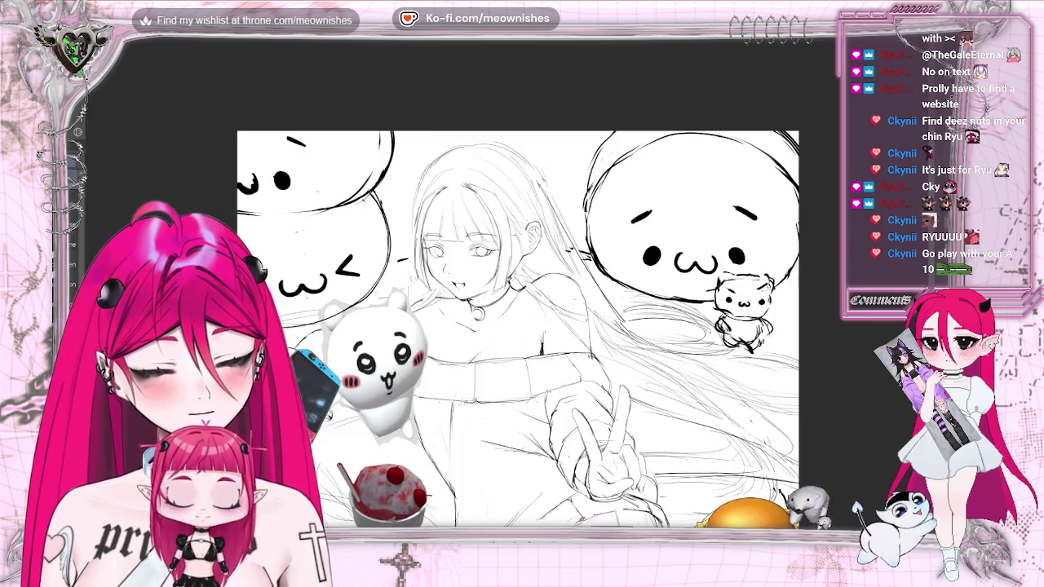
scroll(499, 292, down, 3)
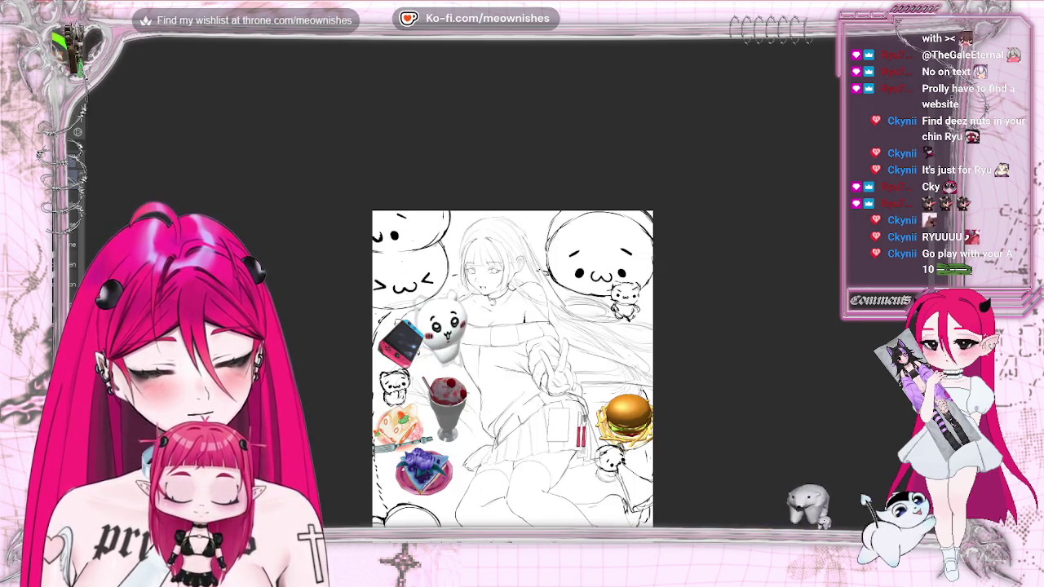
key(h)
Toggle the hair sketch on and off to compare the drawing with and without it.
scroll(507, 292, up, 3)
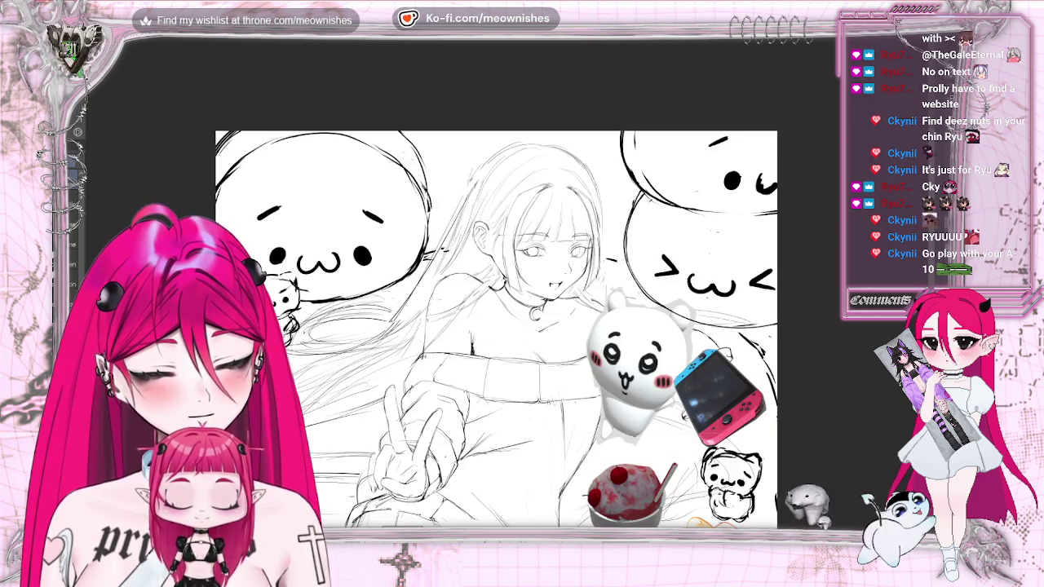
scroll(521, 293, up, 5)
scroll(521, 293, down, 5)
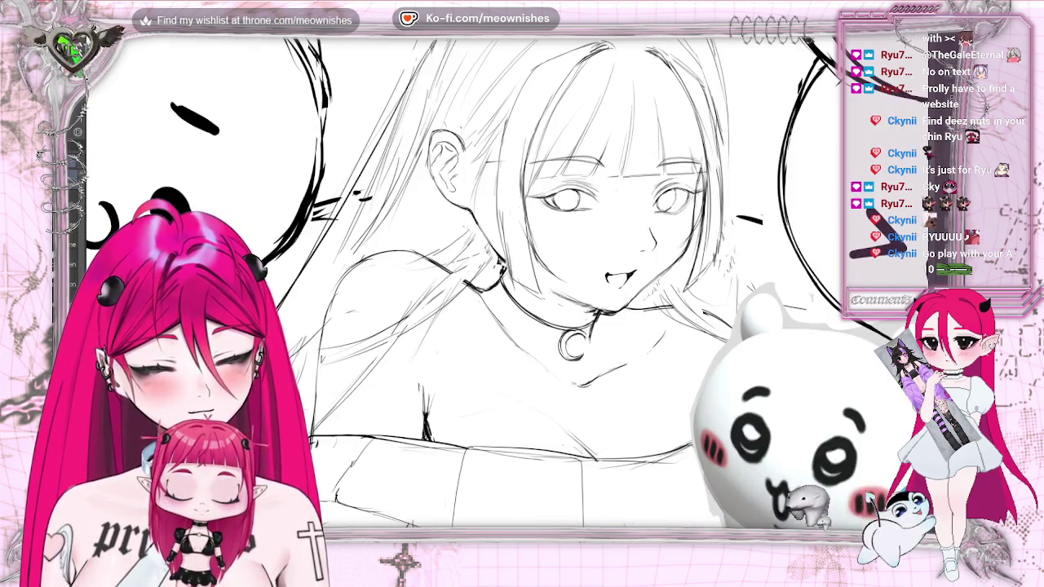
scroll(521, 293, up, 2)
scroll(522, 294, down, 5)
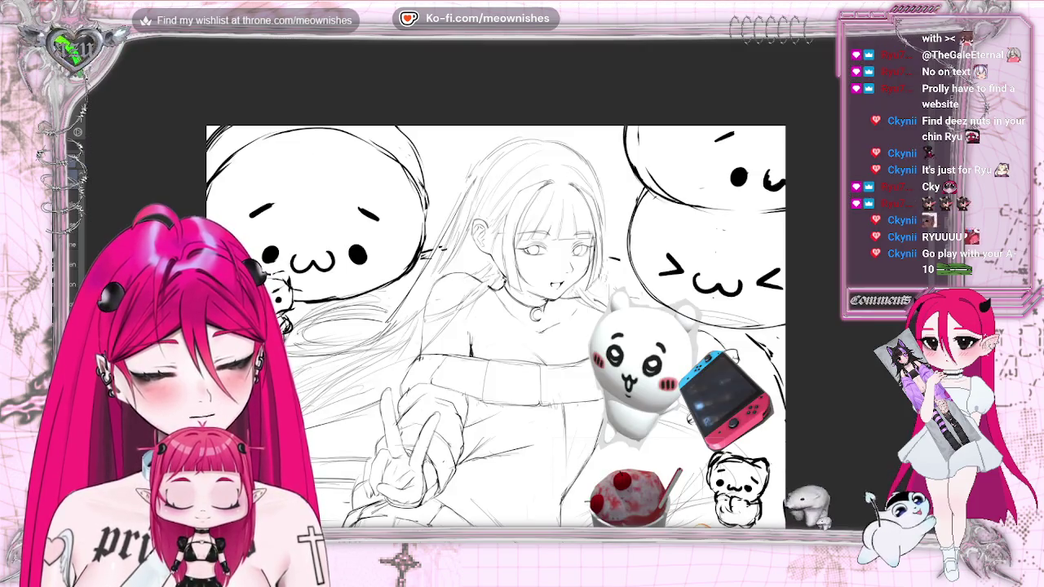
scroll(495, 326, down, 2)
scroll(495, 326, up, 5)
scroll(496, 326, down, 4)
scroll(496, 326, up, 1)
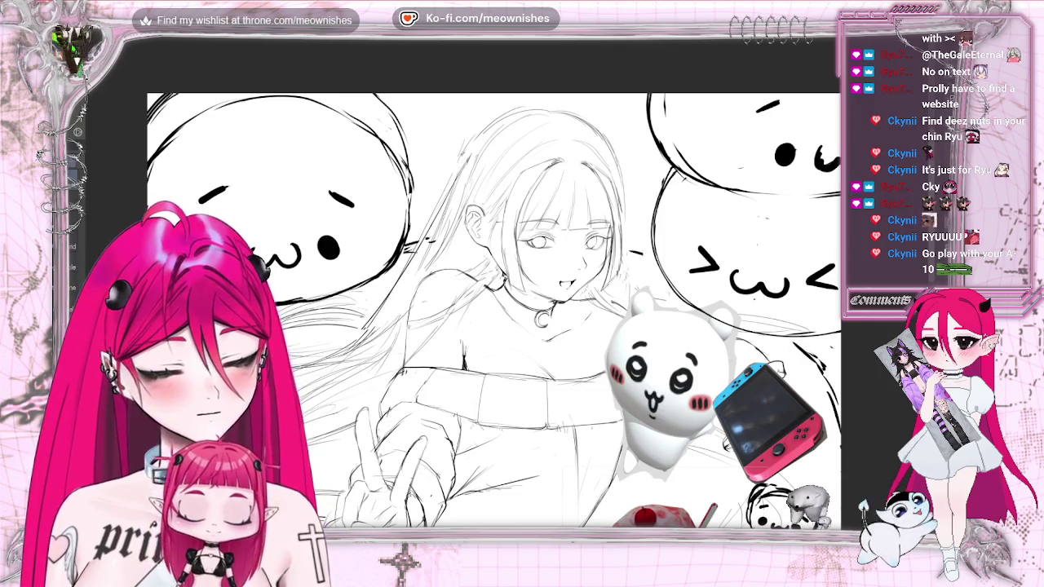
key(ctrl+z)
key(ctrl+y)
key(ctrl+z)
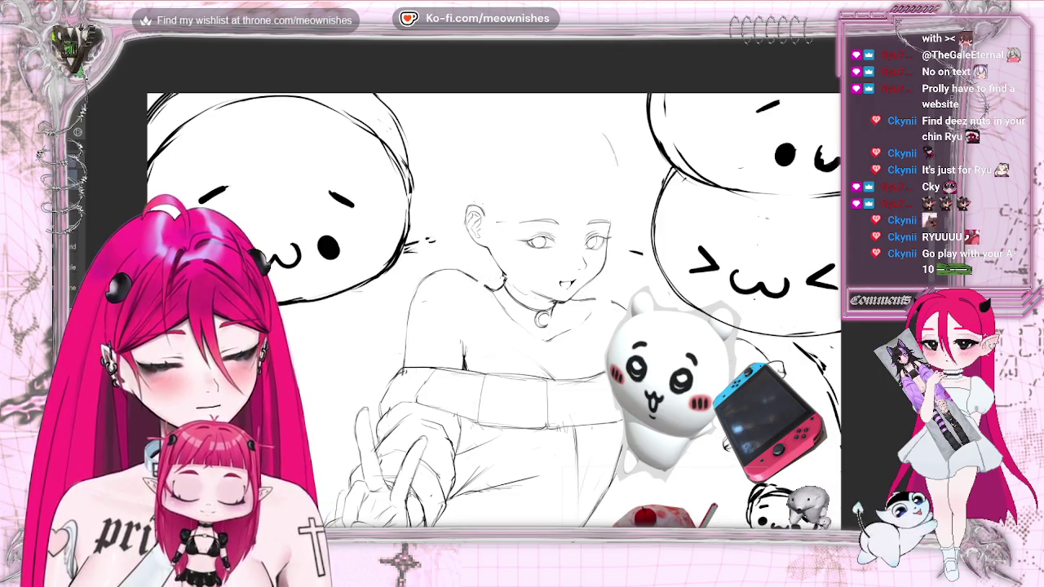
Restore the hair sketch lines and remove the faint construction strokes on the face.
scroll(496, 326, down, 2)
scroll(496, 326, down, 3)
scroll(492, 291, up, 5)
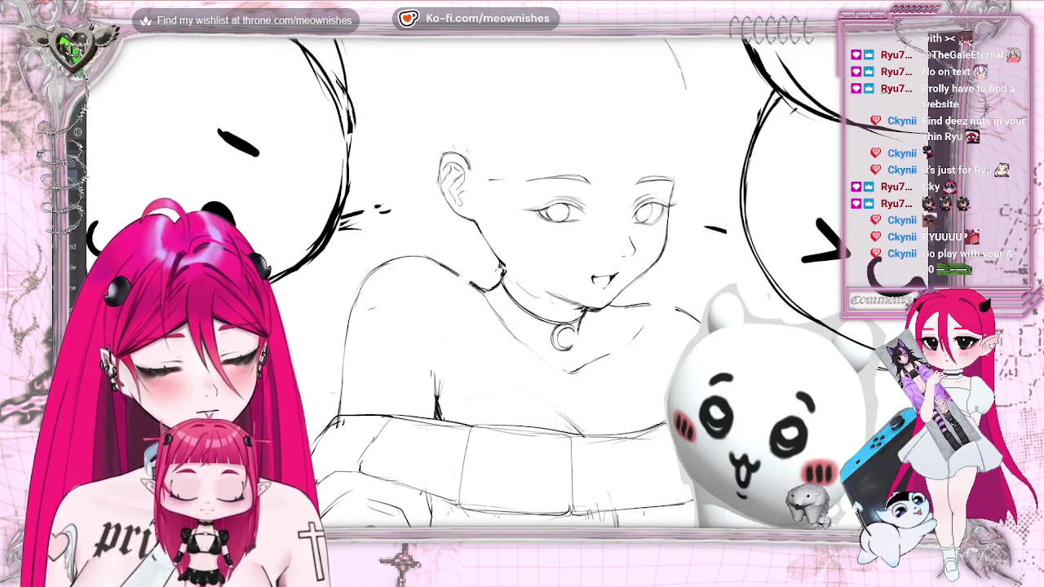
key(ctrl+y)
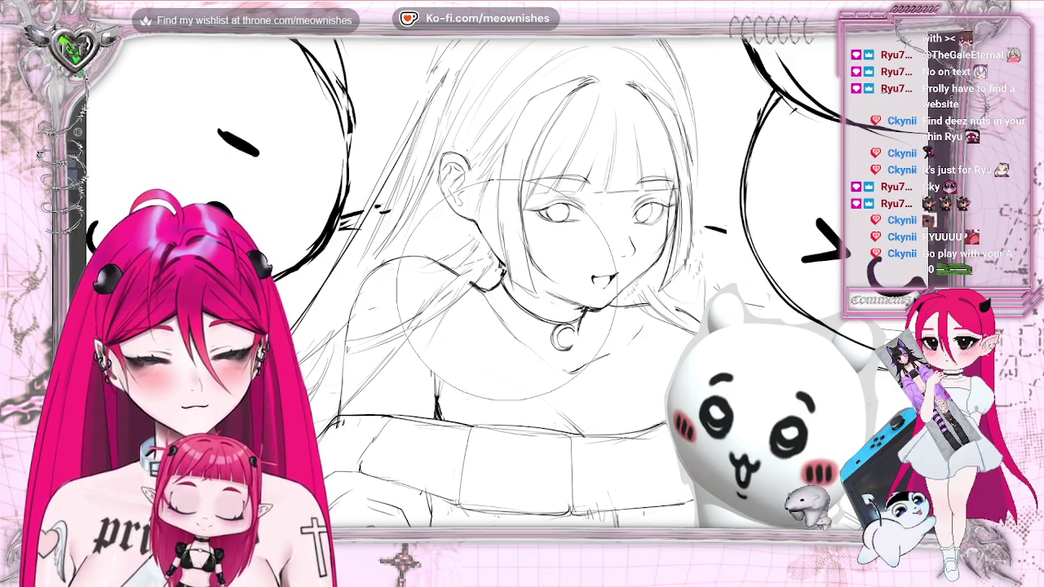
key(ctrl+y)
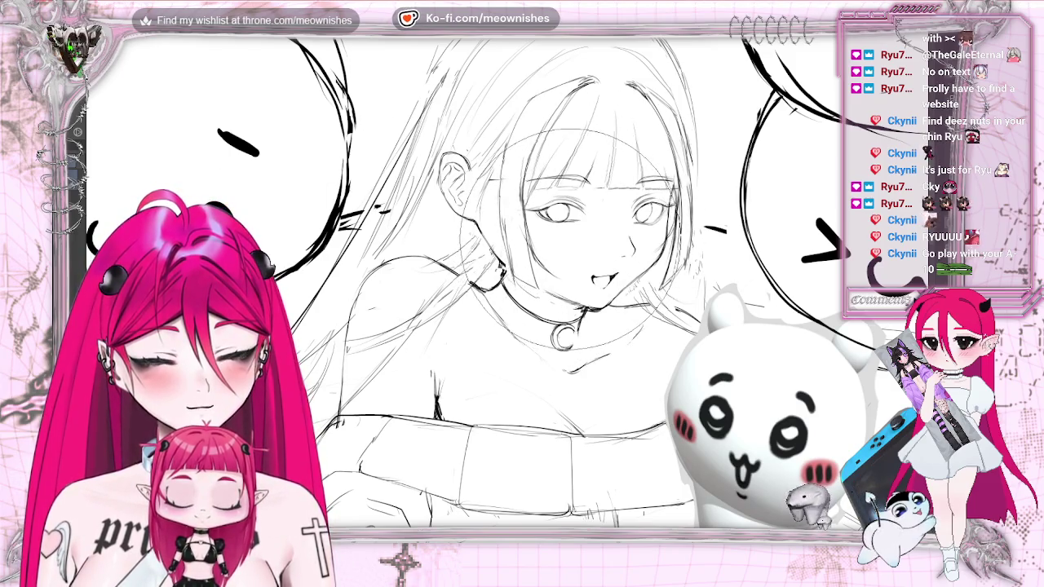
key(ctrl+y)
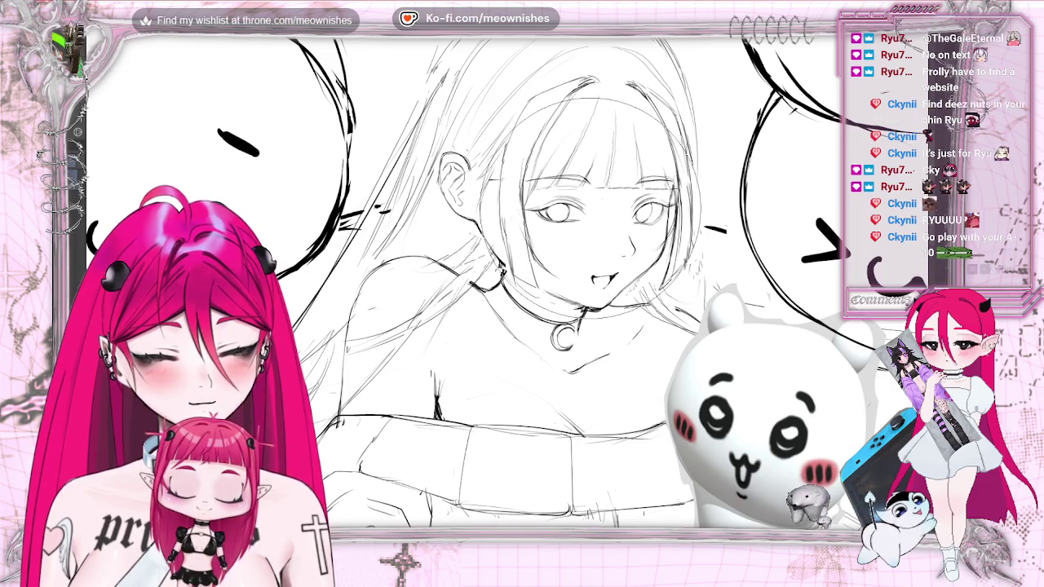
key(ctrl+z)
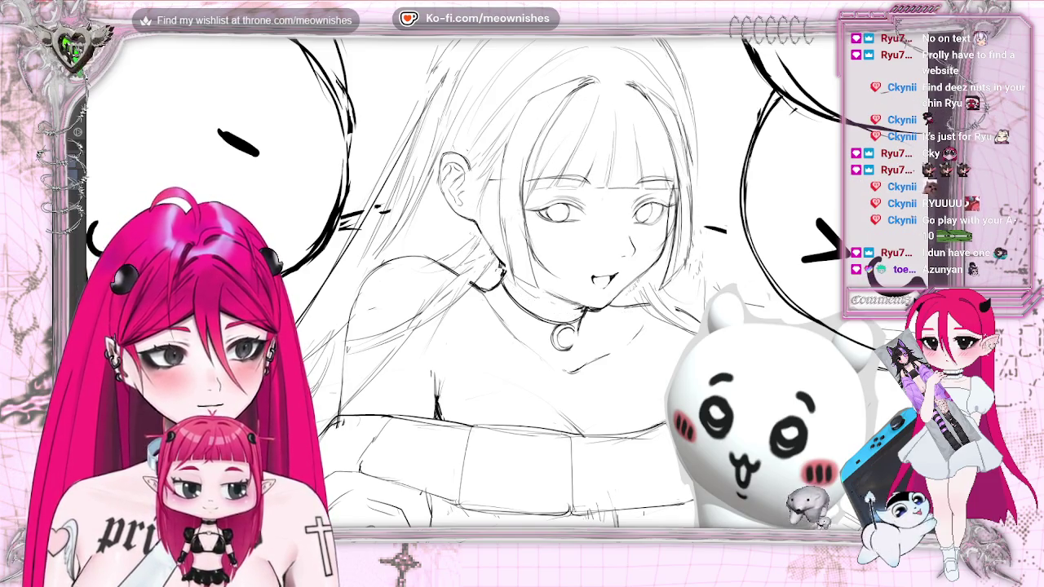
key(ctrl+minus)
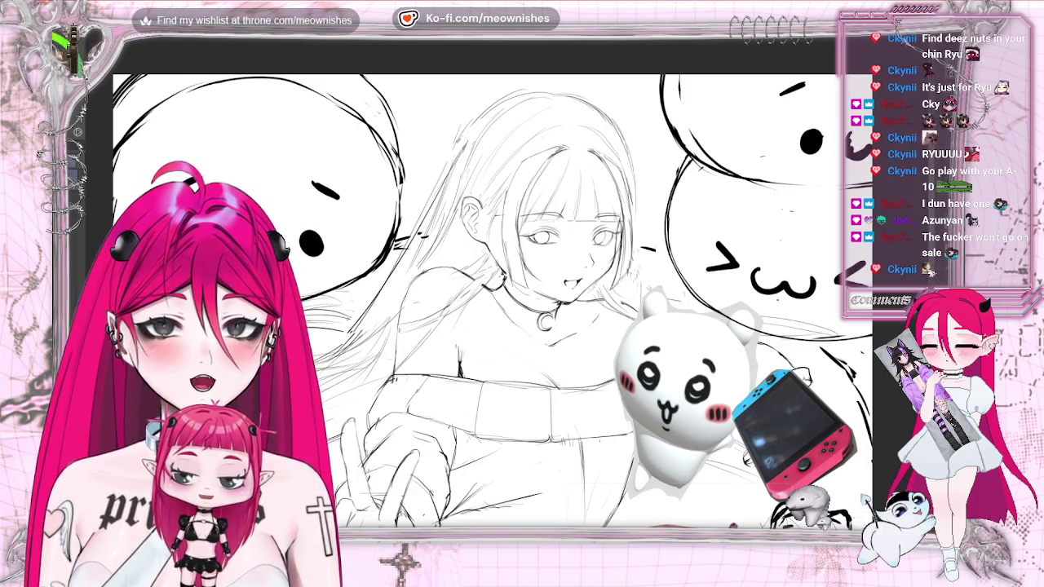
Try a guide circle around the girl's head, then remove it.
drag(571, 114, 530, 188)
drag(526, 131, 610, 200)
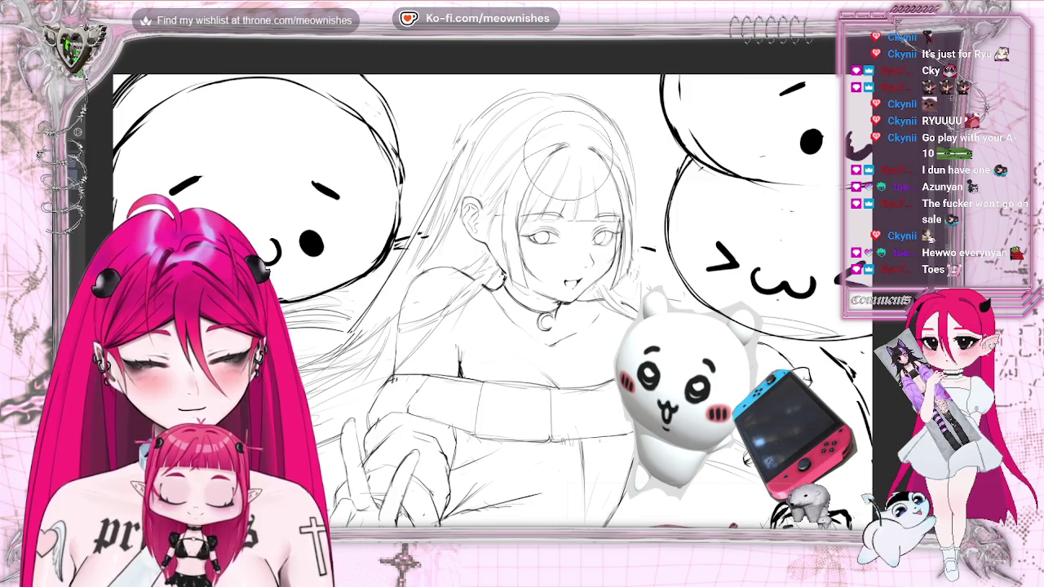
key(m)
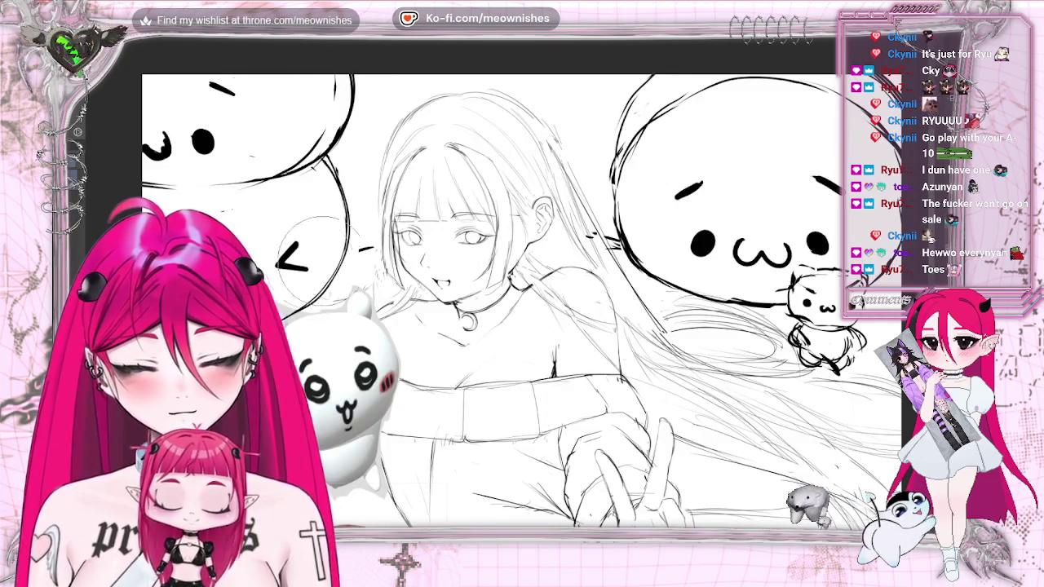
key(ctrl+z)
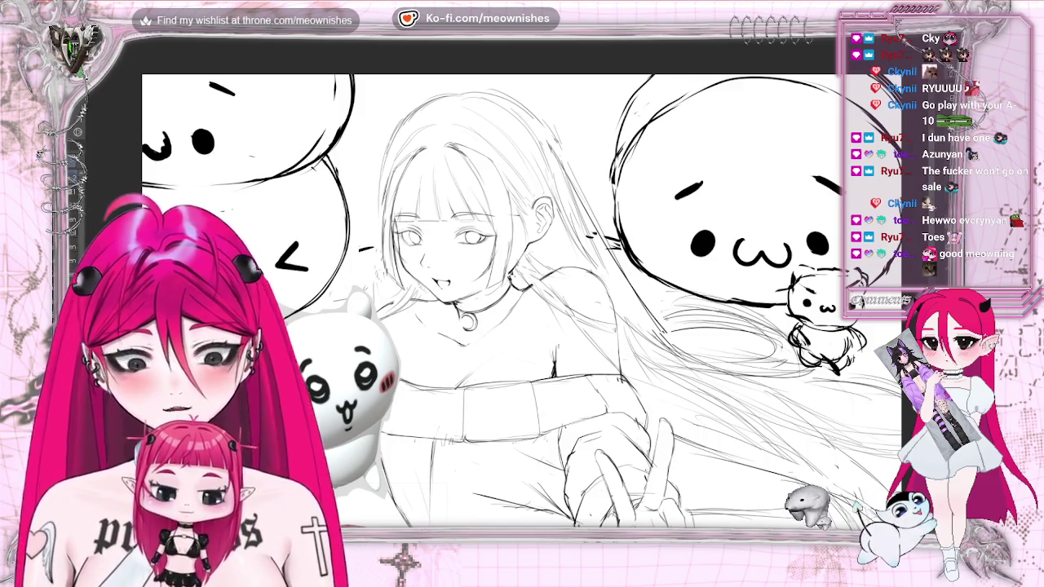
scroll(505, 301, up, 2)
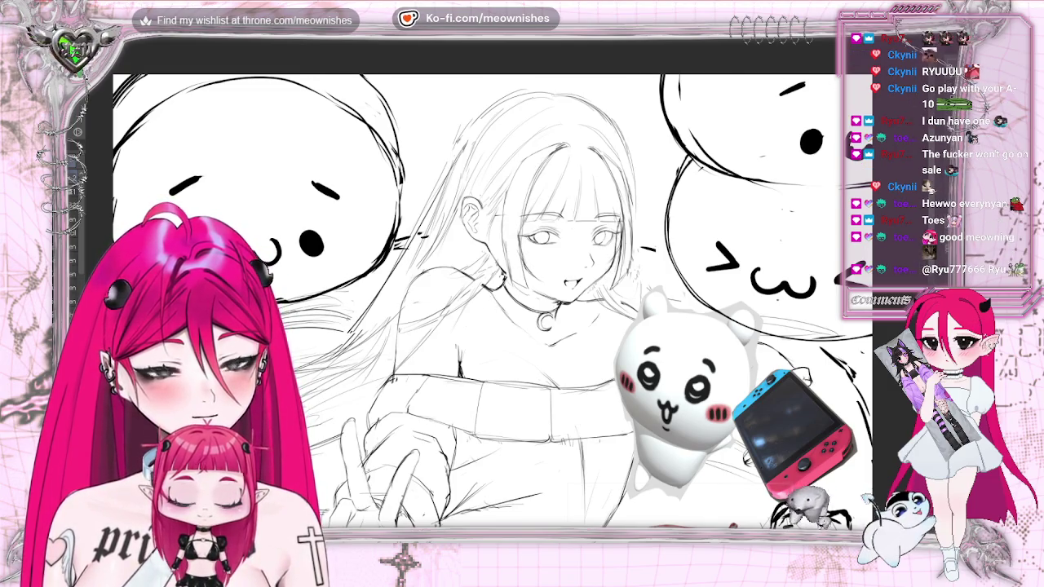
On the mirrored canvas, redraw the mouth lines and the hair atop the head, then unflip.
key(h)
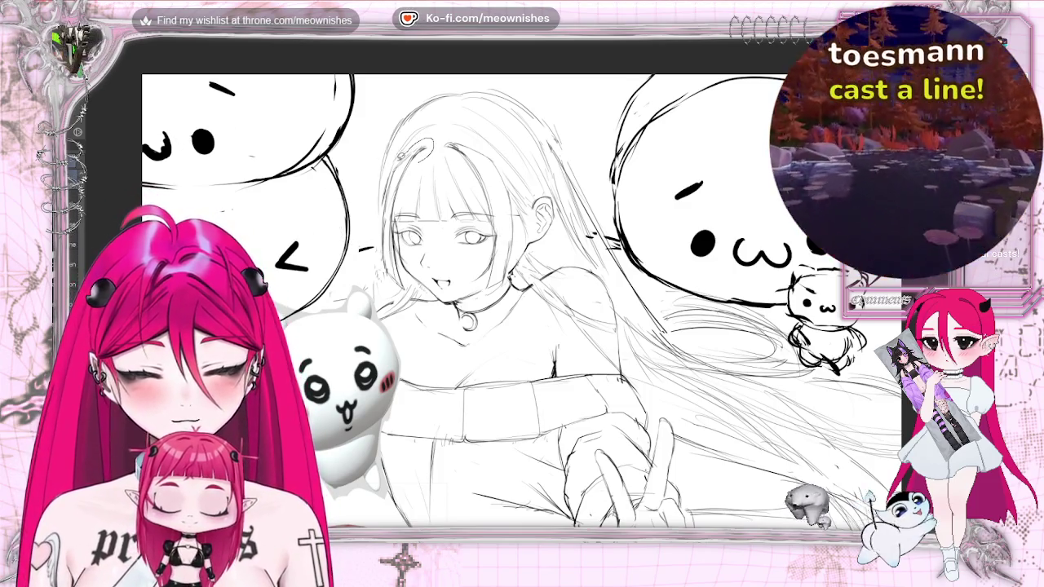
drag(429, 284, 477, 290)
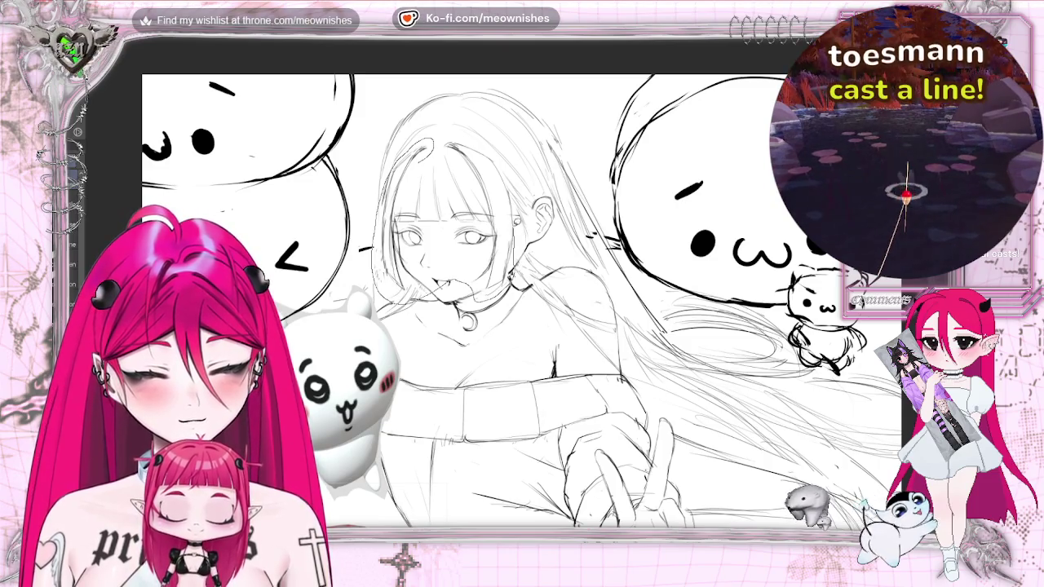
mouse_move(469, 126)
mouse_down()
mouse_move(442, 144)
mouse_move(464, 125)
mouse_up()
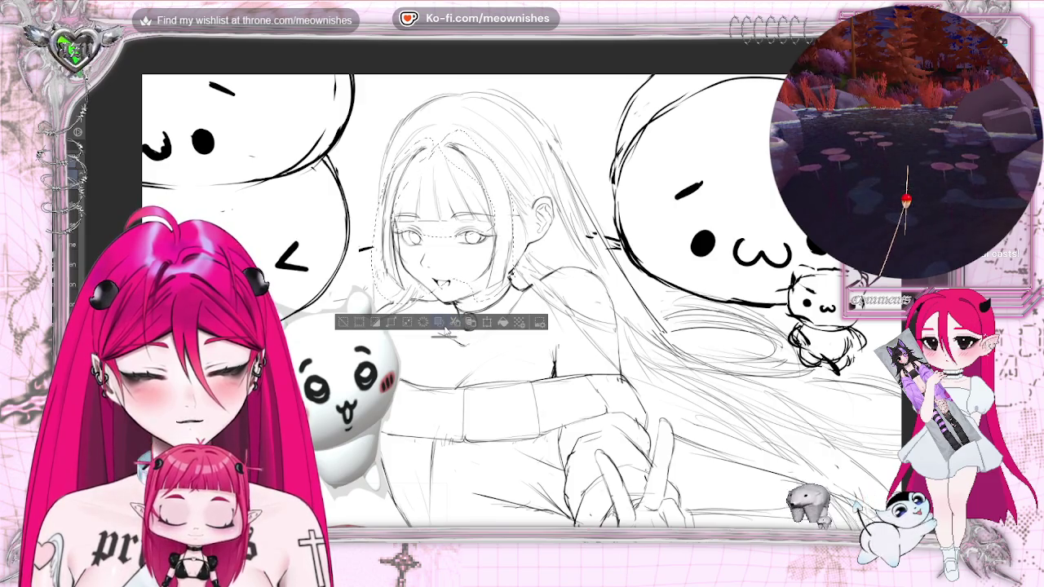
key(ctrl+d)
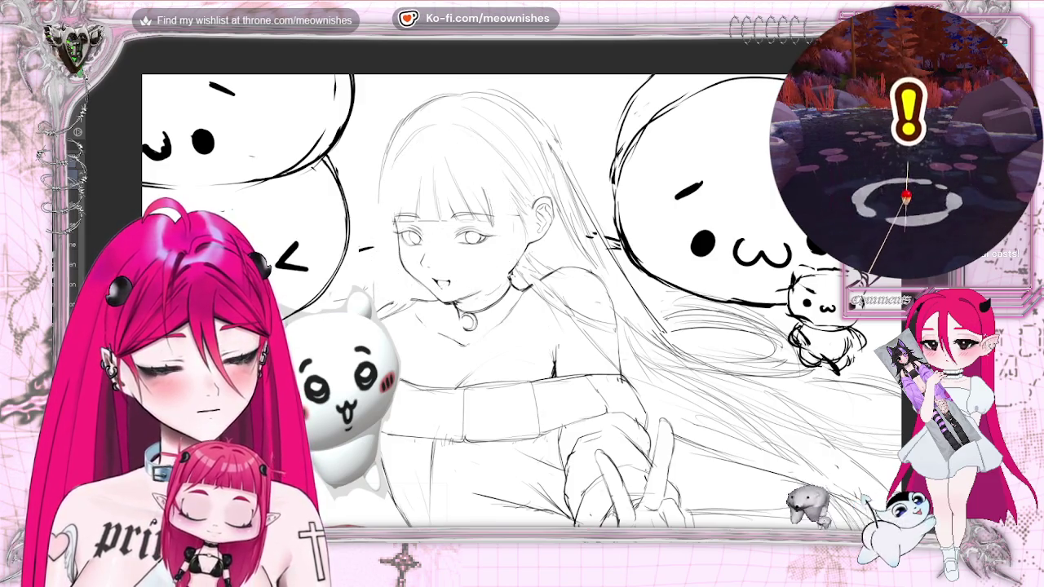
key(h)
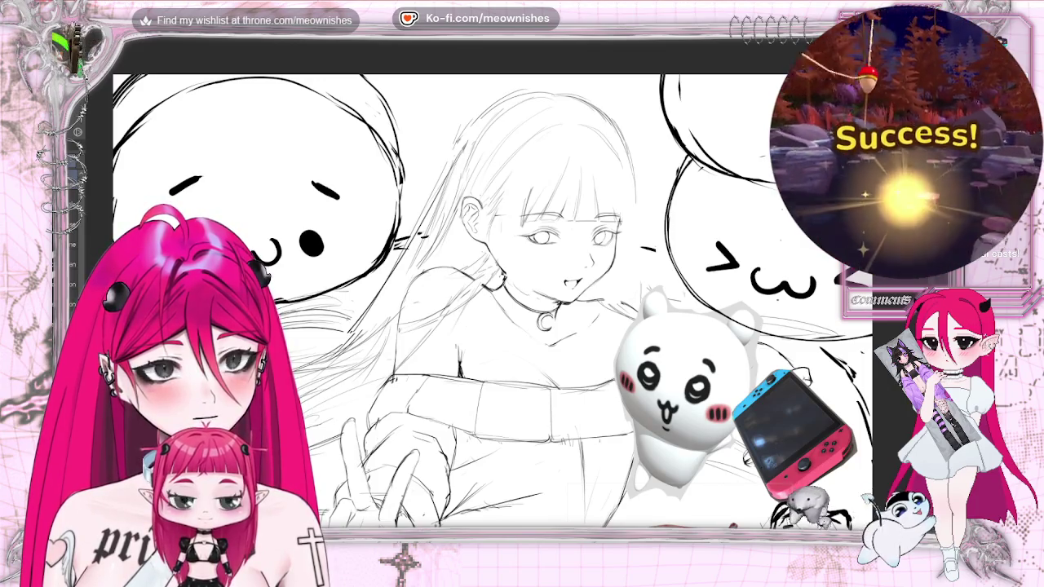
scroll(489, 302, down, 5)
scroll(489, 301, up, 5)
scroll(489, 301, up, 2)
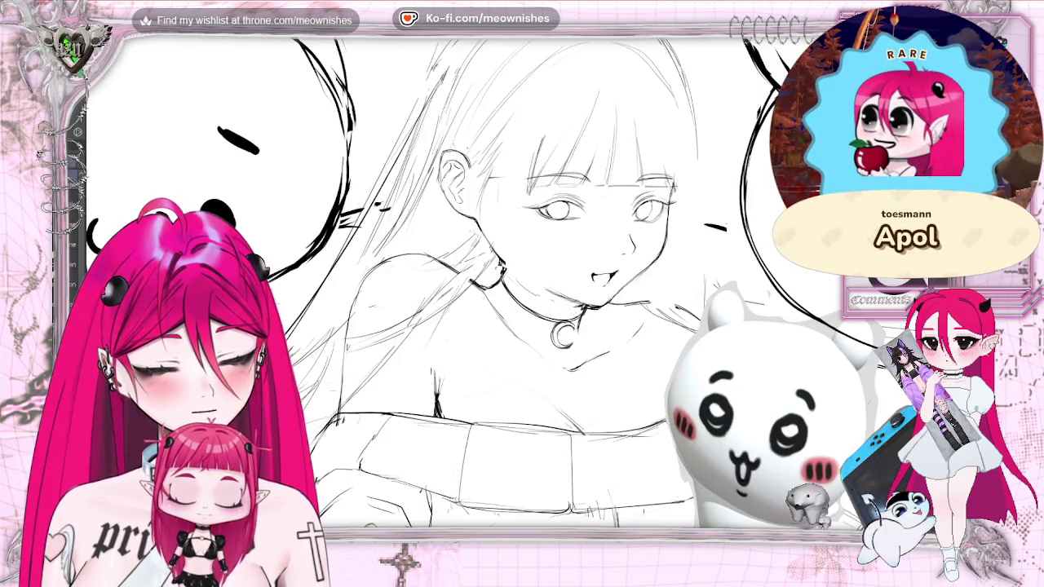
Restore the hair-strand lines, sketch trial guide circles around the face and chin, then undo them.
key(ctrl+z)
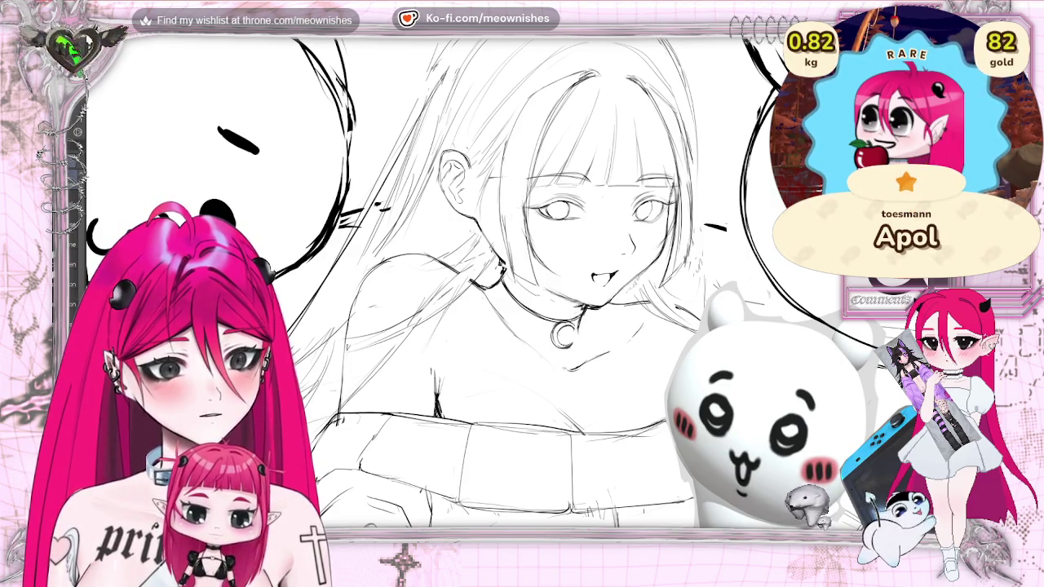
drag(603, 213, 489, 277)
drag(498, 204, 570, 330)
drag(457, 220, 570, 342)
drag(489, 221, 603, 350)
drag(444, 163, 570, 293)
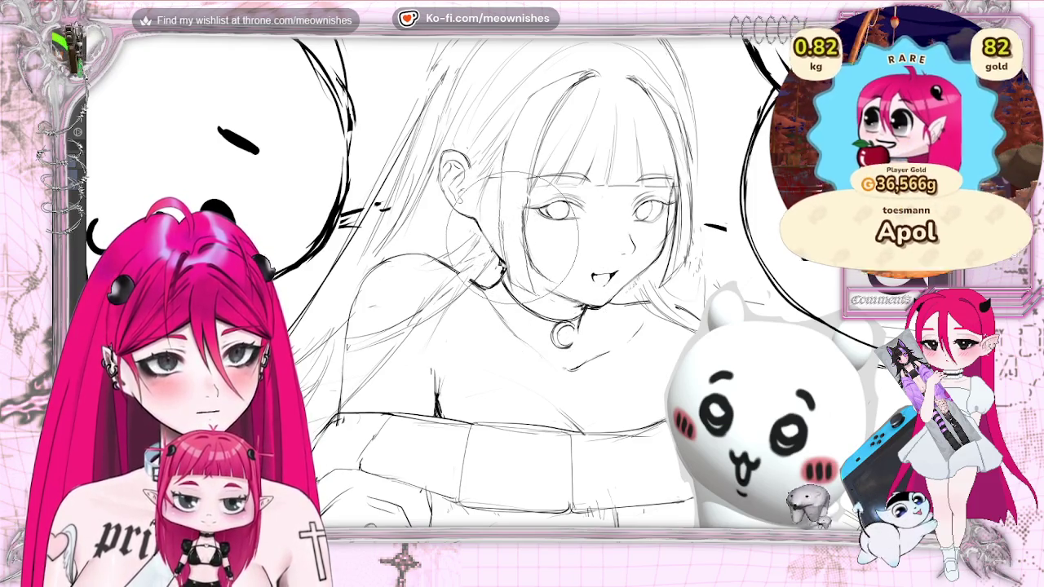
key(ctrl+z)
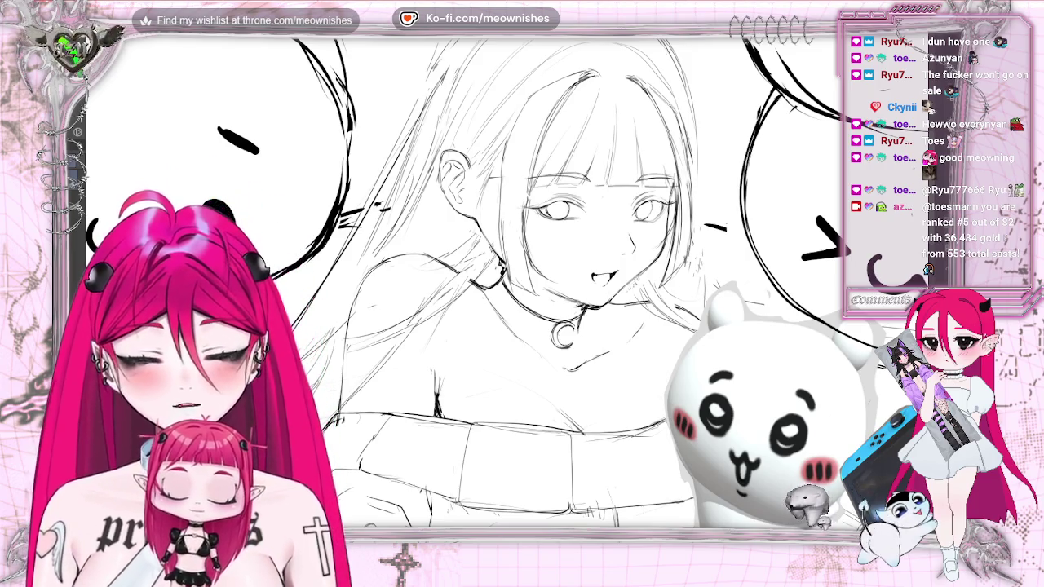
key(ctrl+minus)
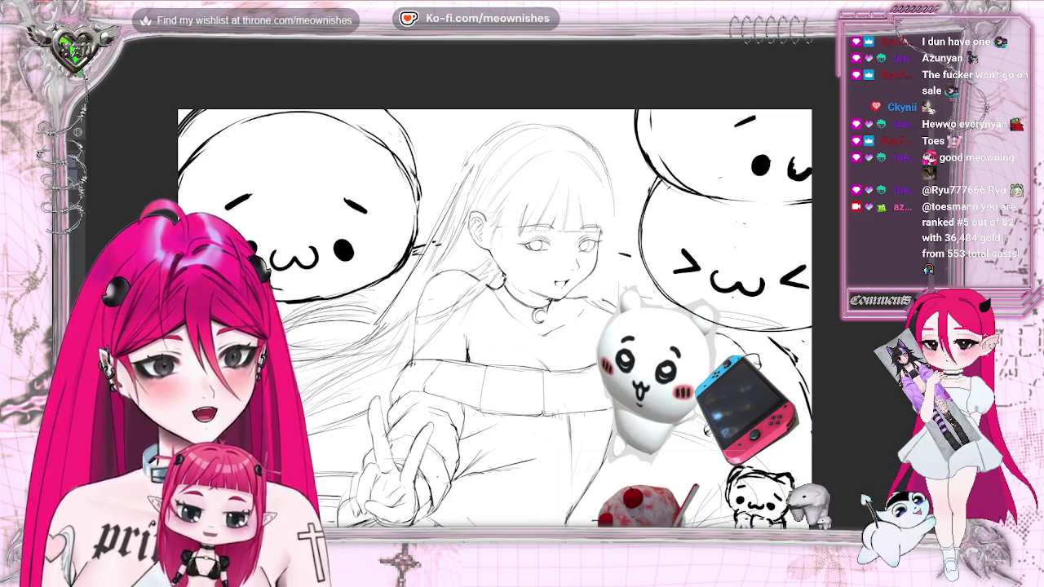
key(h)
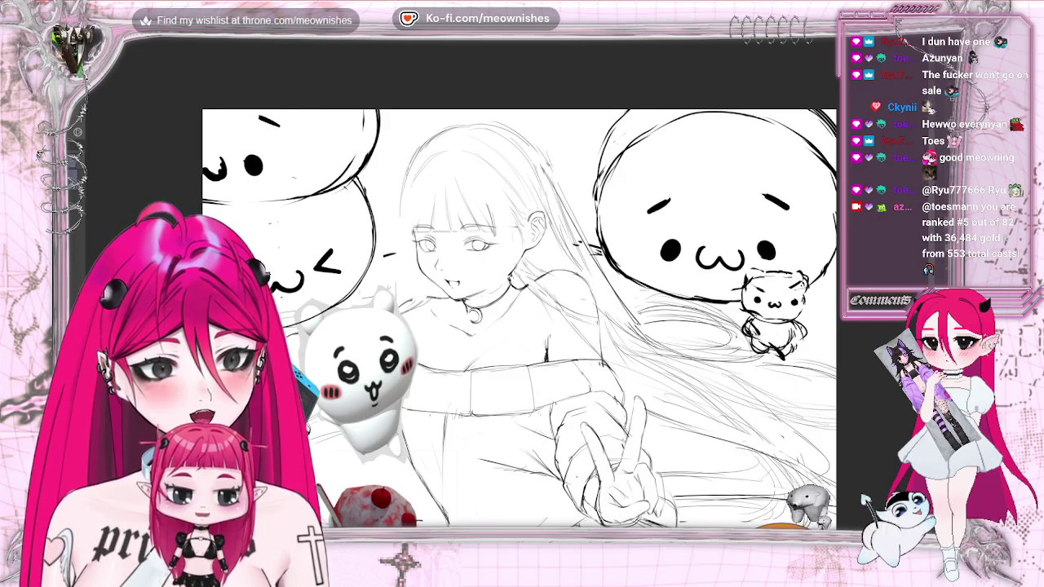
key(h)
key(ctrl+0)
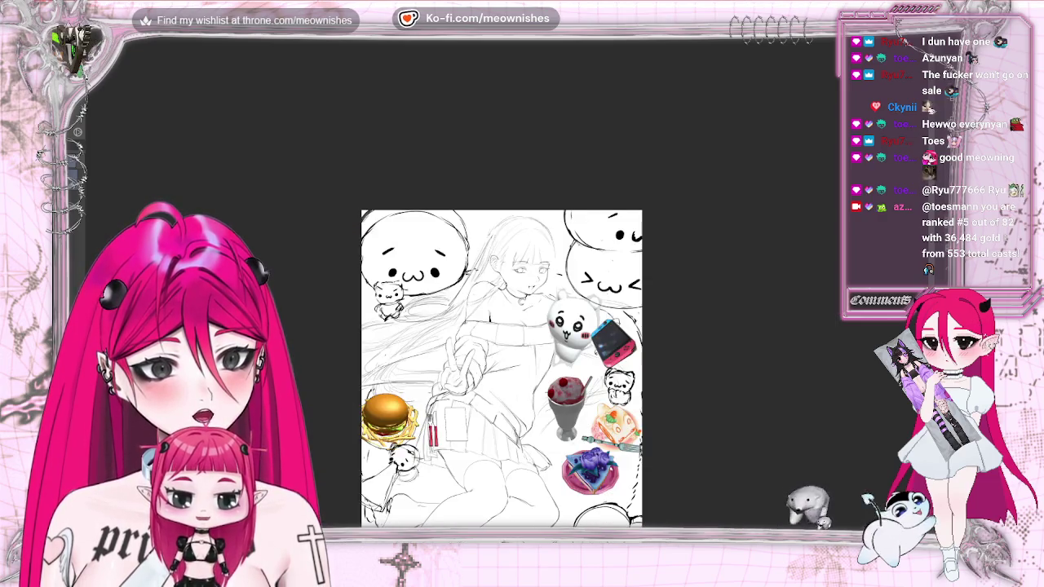
key(ctrl+plus)
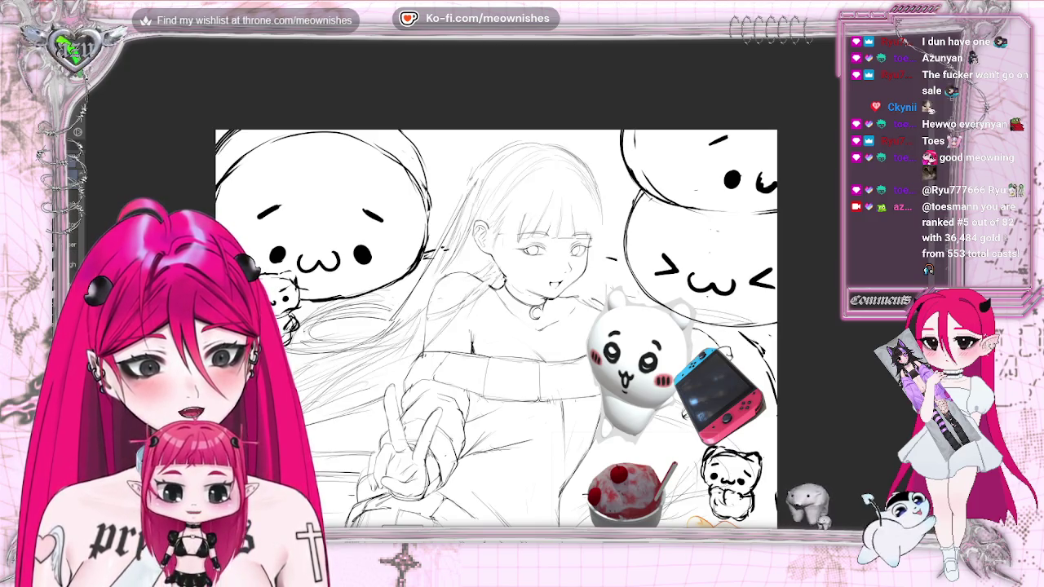
key(ctrl+0)
scroll(491, 281, up, 3)
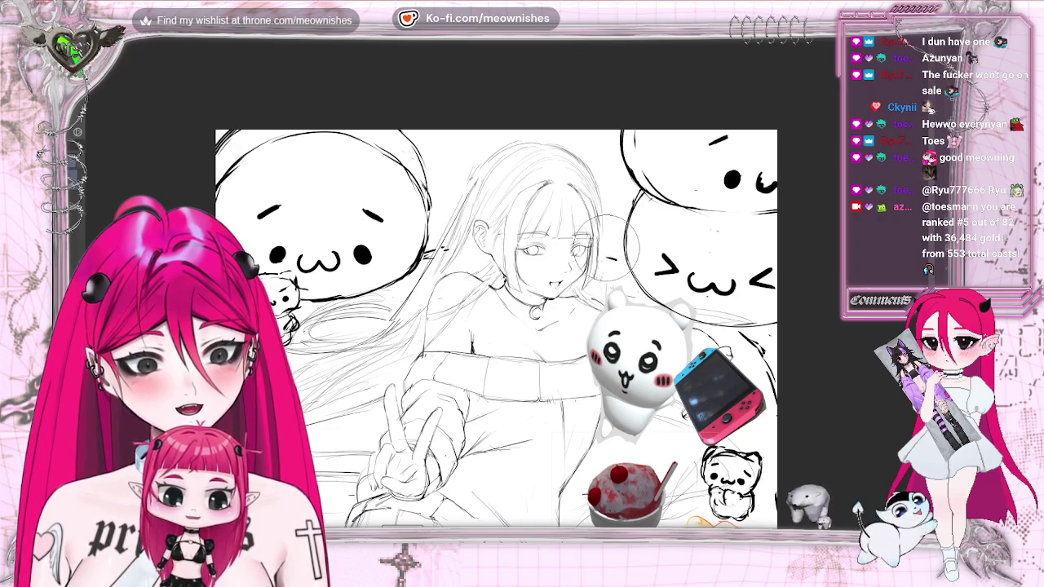
key(m)
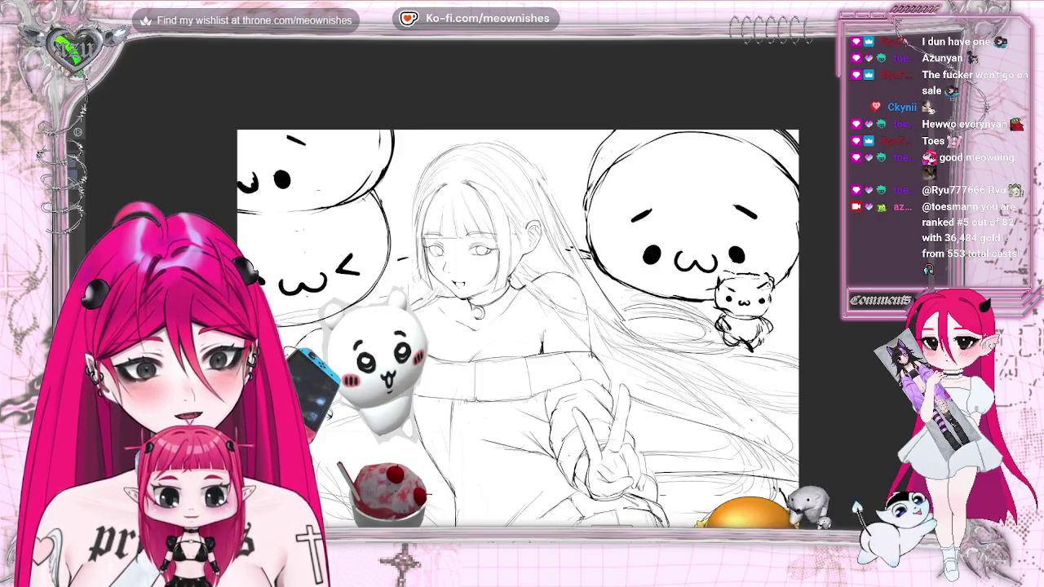
key(m)
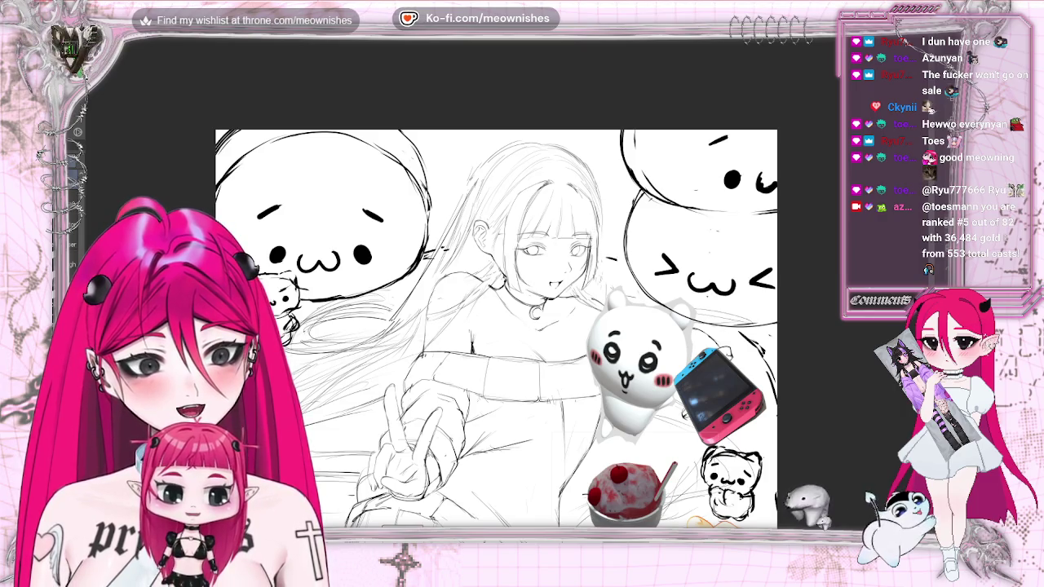
key(ctrl+plus)
key(ctrl+0)
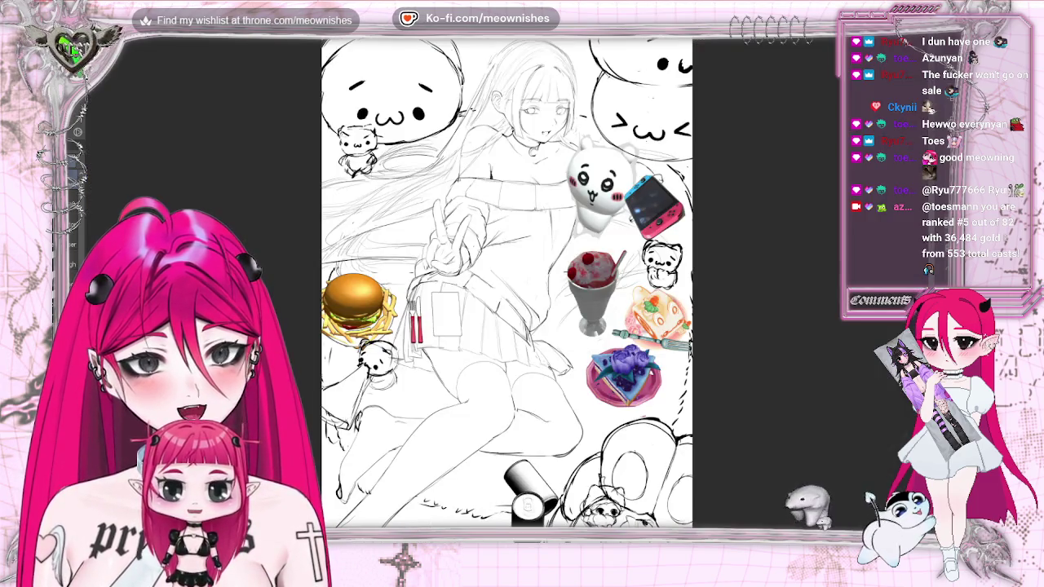
key(h)
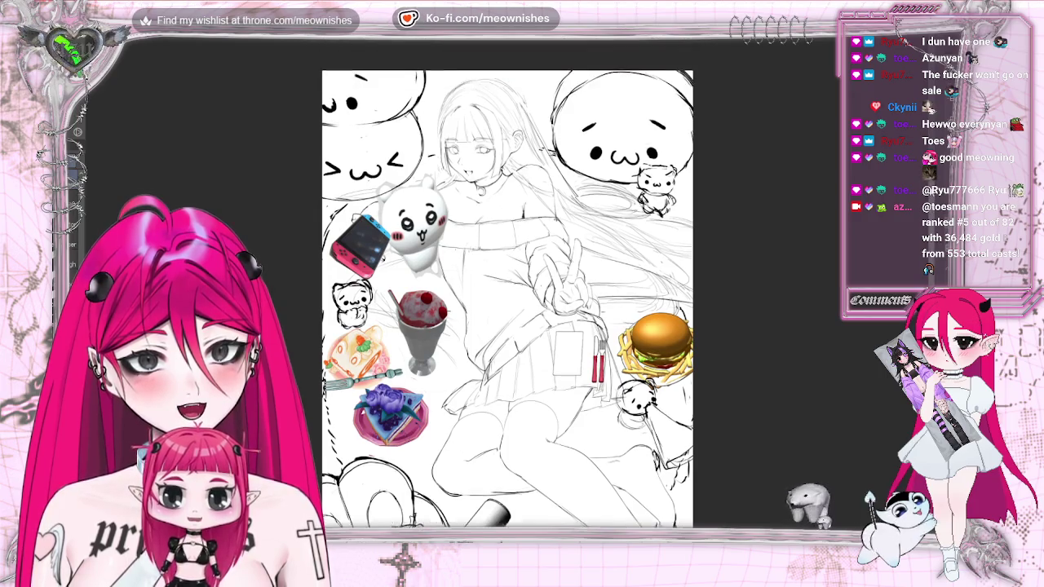
scroll(507, 326, up, 2)
key(h)
key(h)
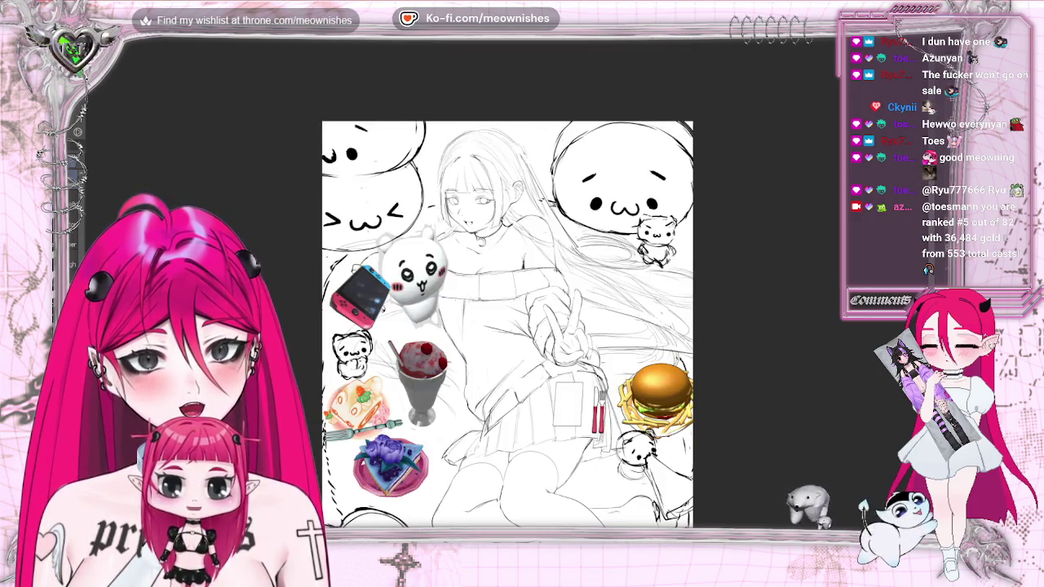
key(ctrl+plus)
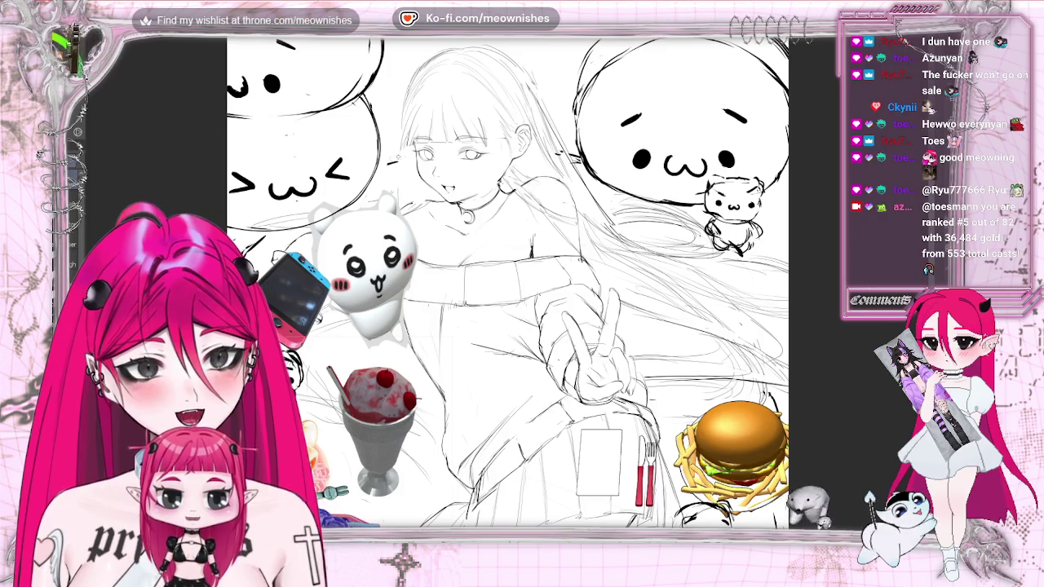
key(h)
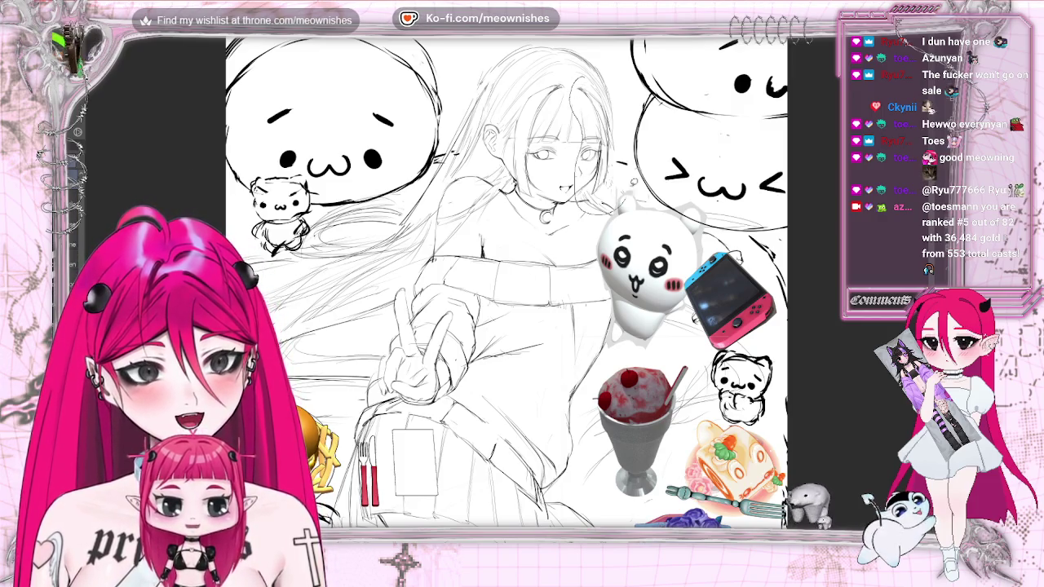
Lasso the hair strand beside the face's right side, transform it slightly right and down, then deselect.
drag(633, 181, 623, 204)
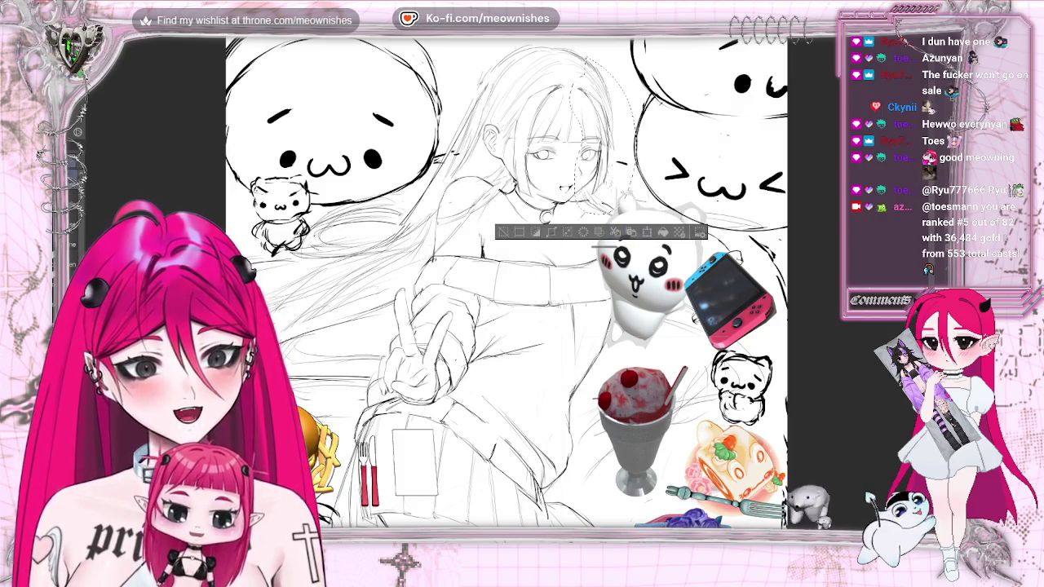
click(644, 233)
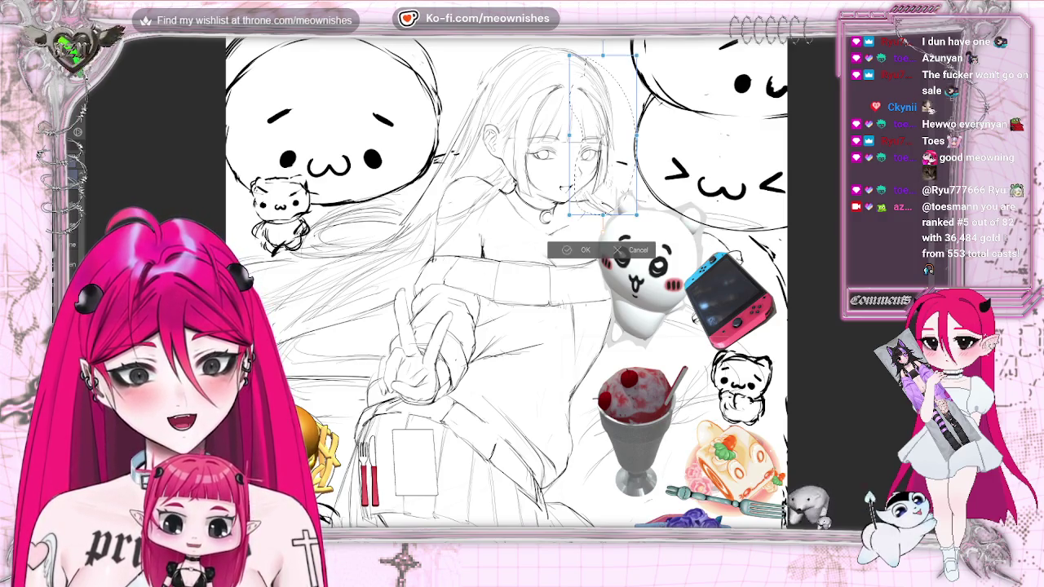
drag(571, 139, 572, 140)
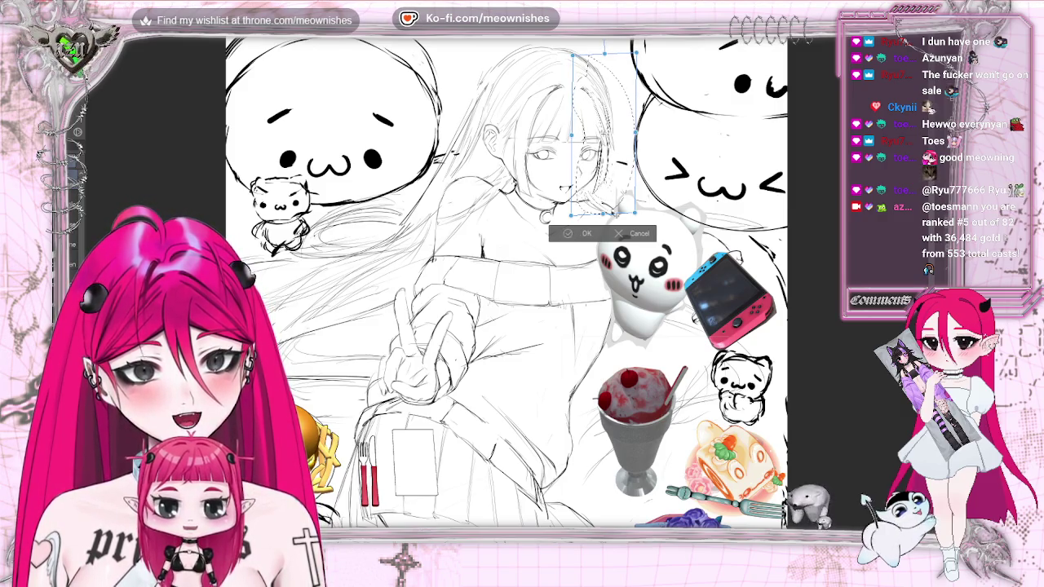
drag(572, 139, 572, 139)
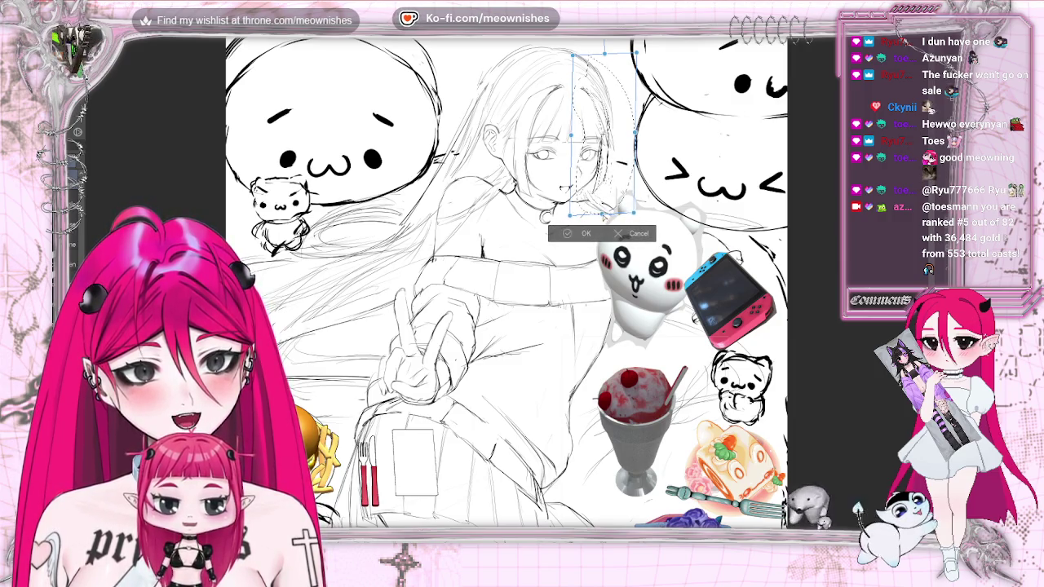
click(566, 235)
click(519, 234)
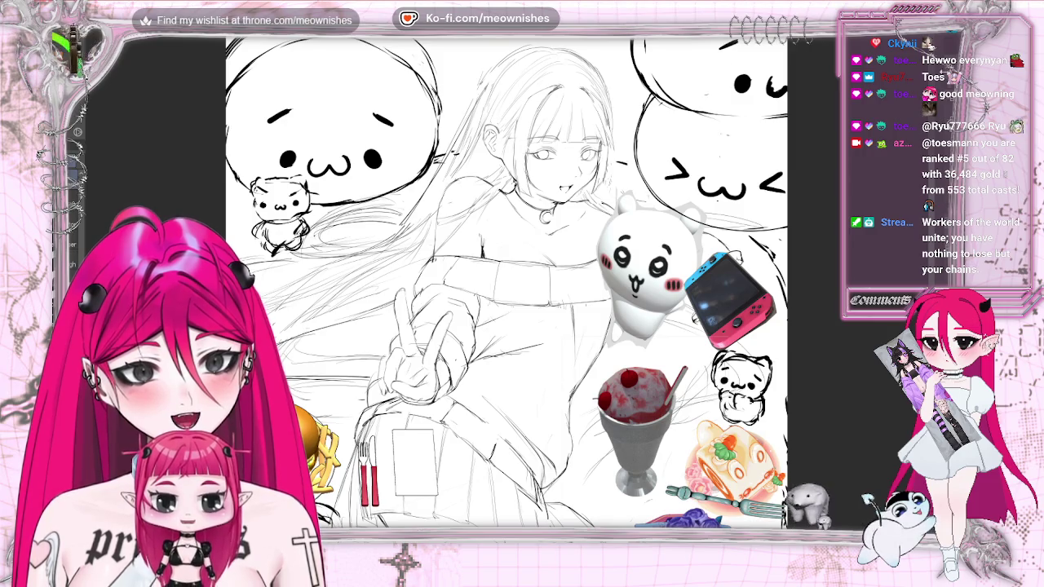
key(h)
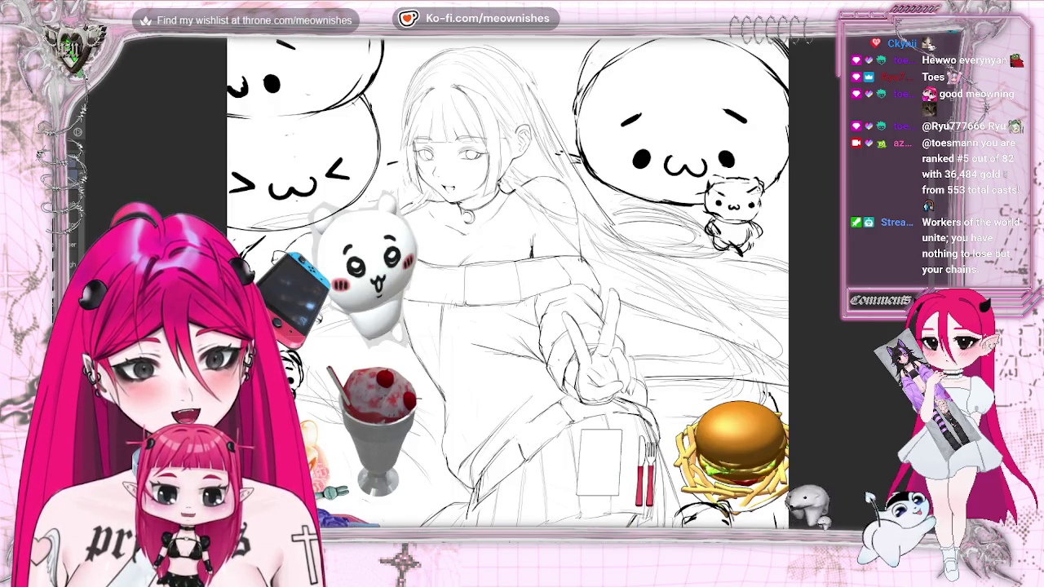
key(h)
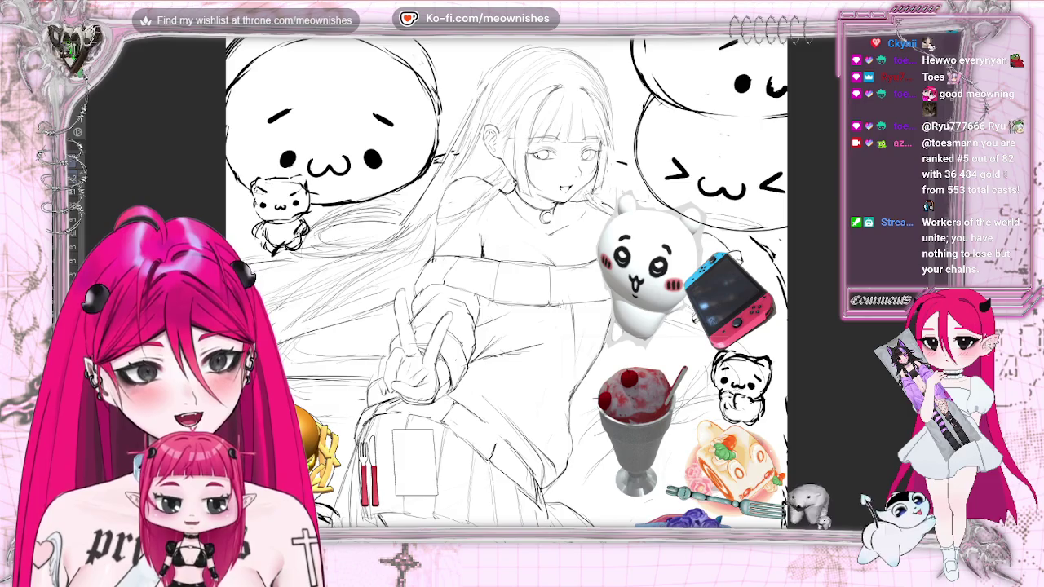
key(ctrl+0)
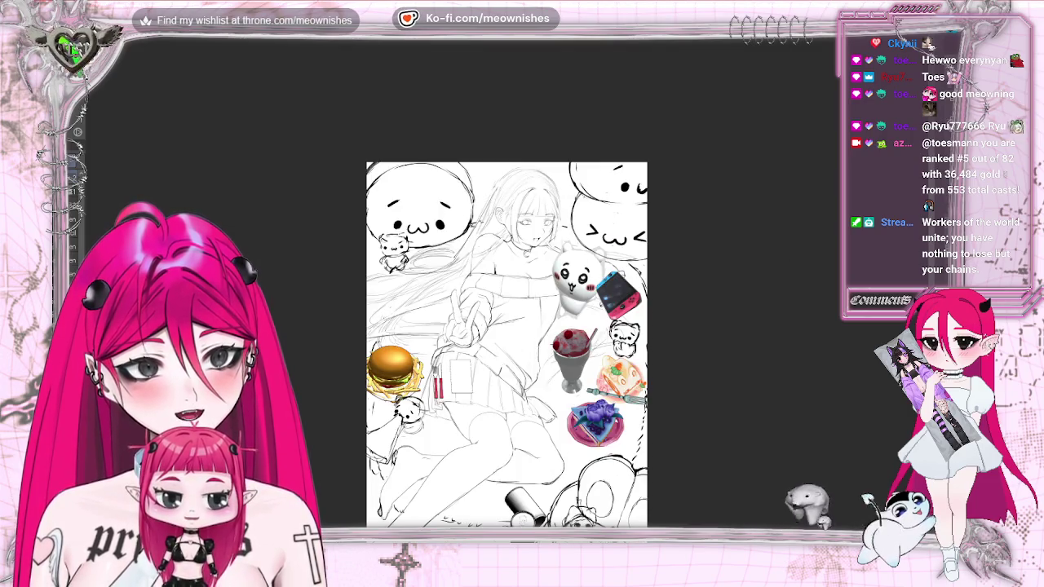
key(ctrl+0)
key(h)
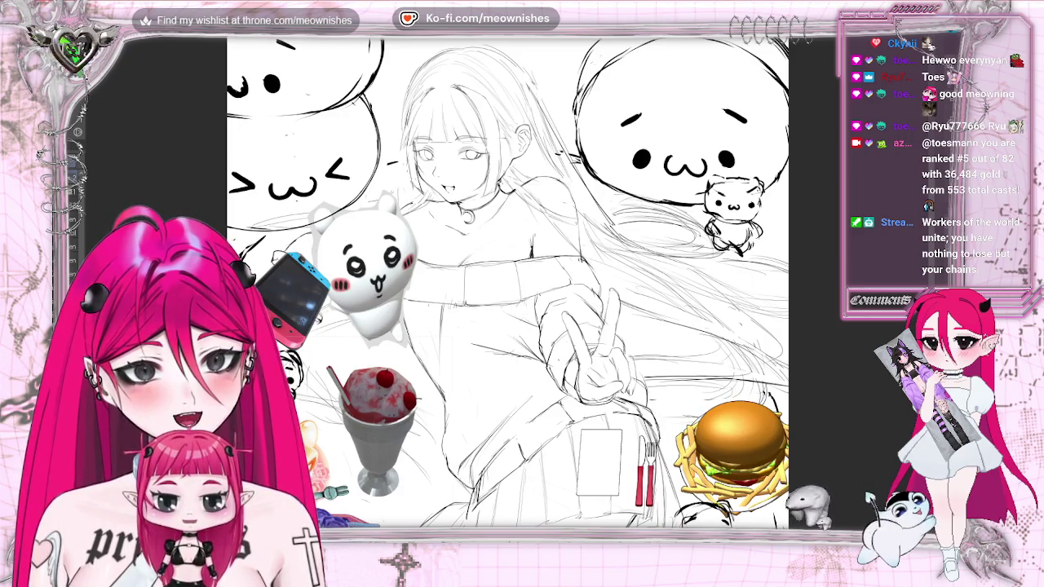
key(h)
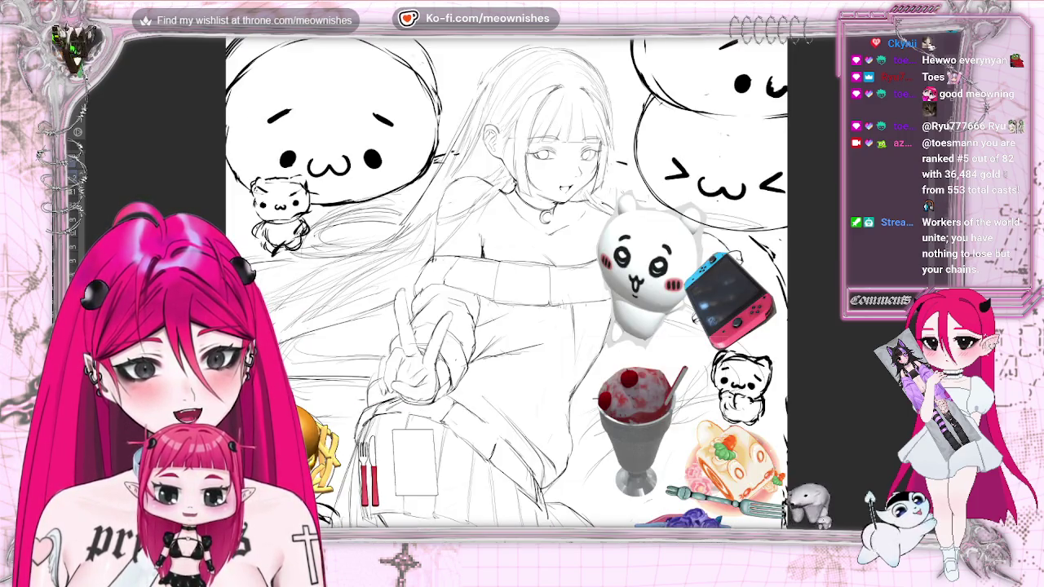
key(ctrl+0)
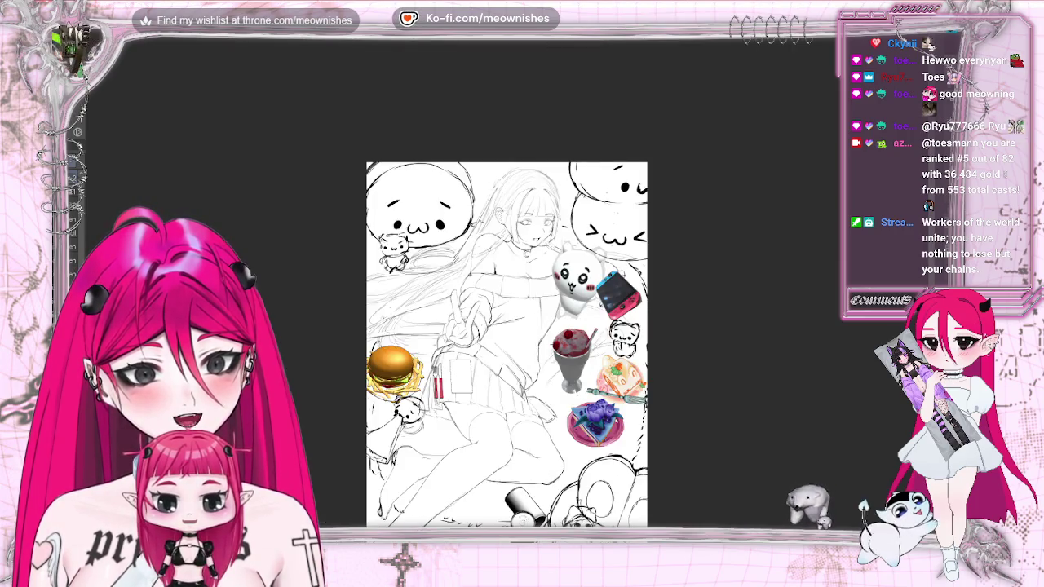
key(ctrl+alt+0)
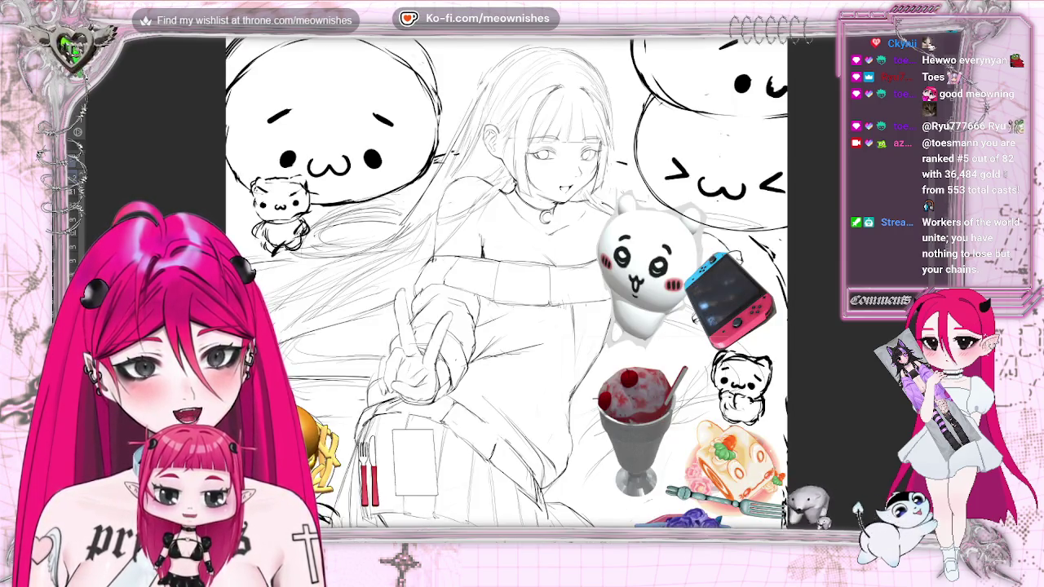
key(h)
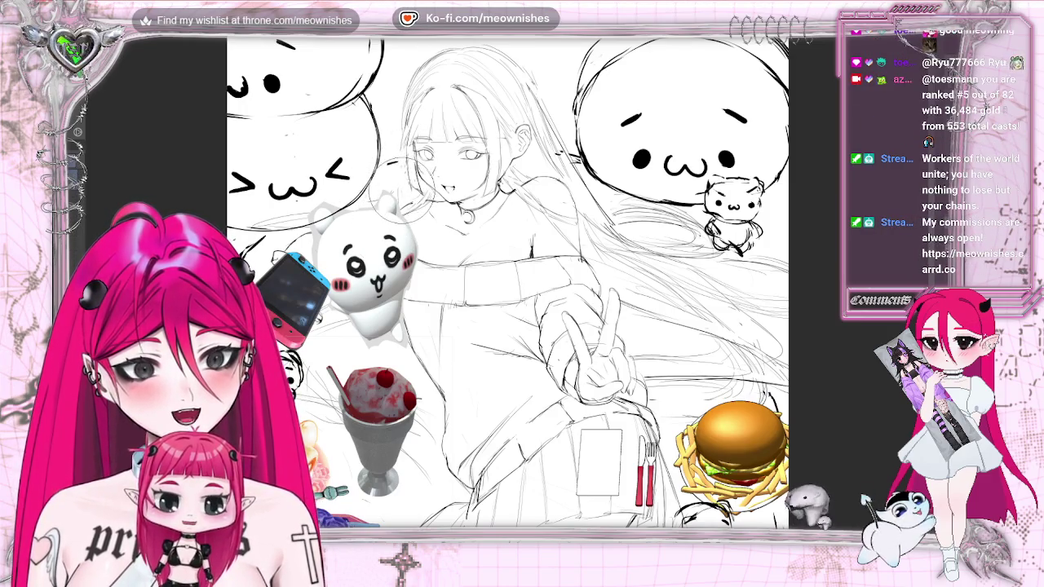
key(h)
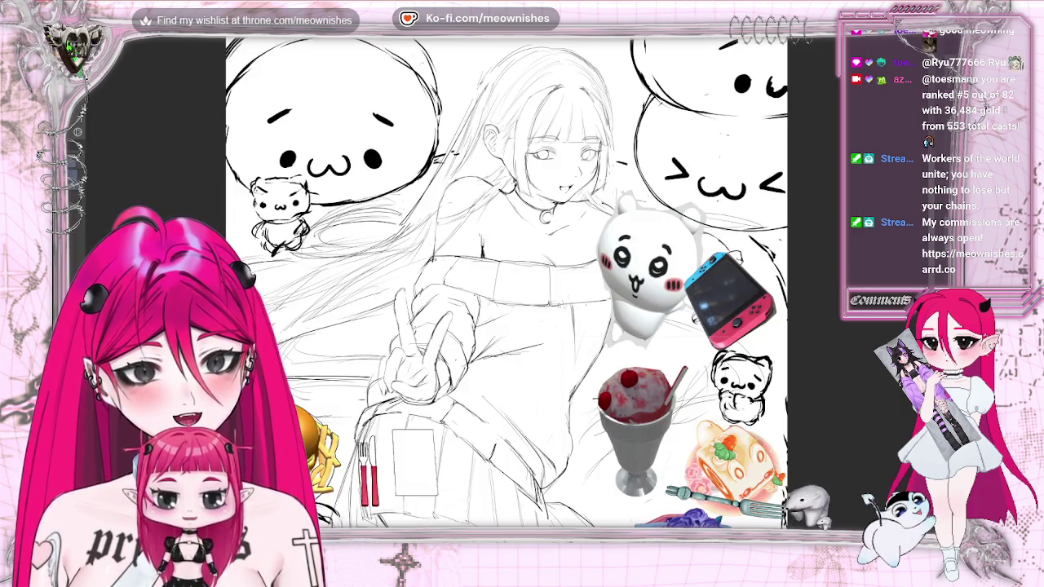
scroll(506, 282, down, 5)
scroll(505, 282, up, 5)
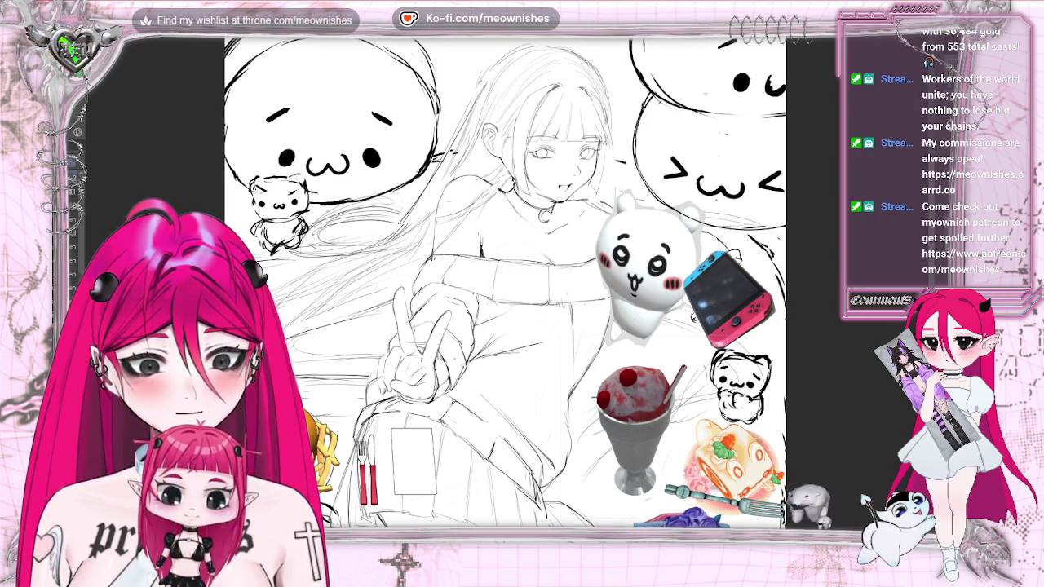
Mirror the canvas view and zoom out and back in to check the figure's proportions.
key(h)
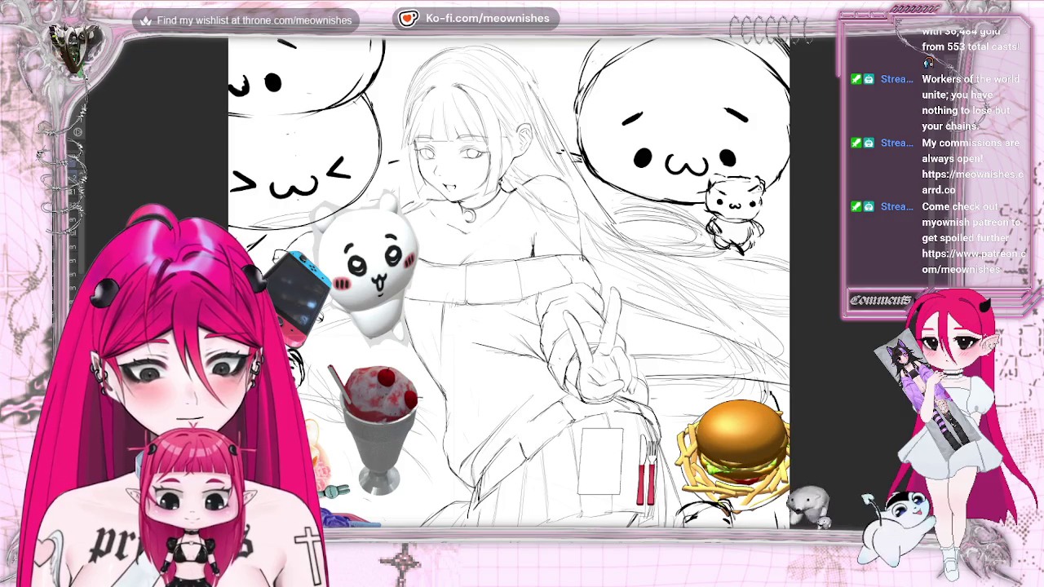
key(h)
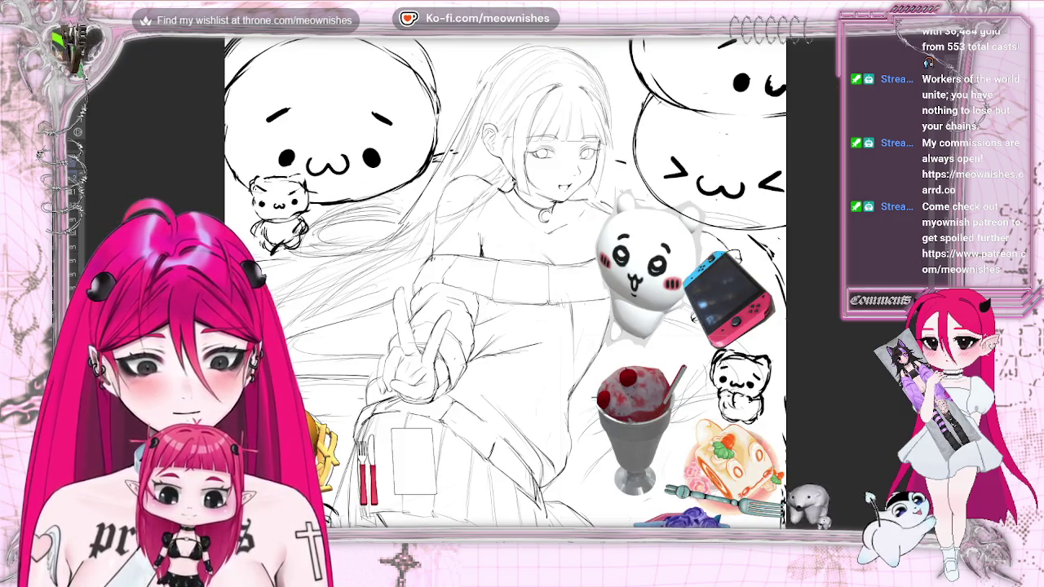
key(ctrl+minus)
key(ctrl+plus)
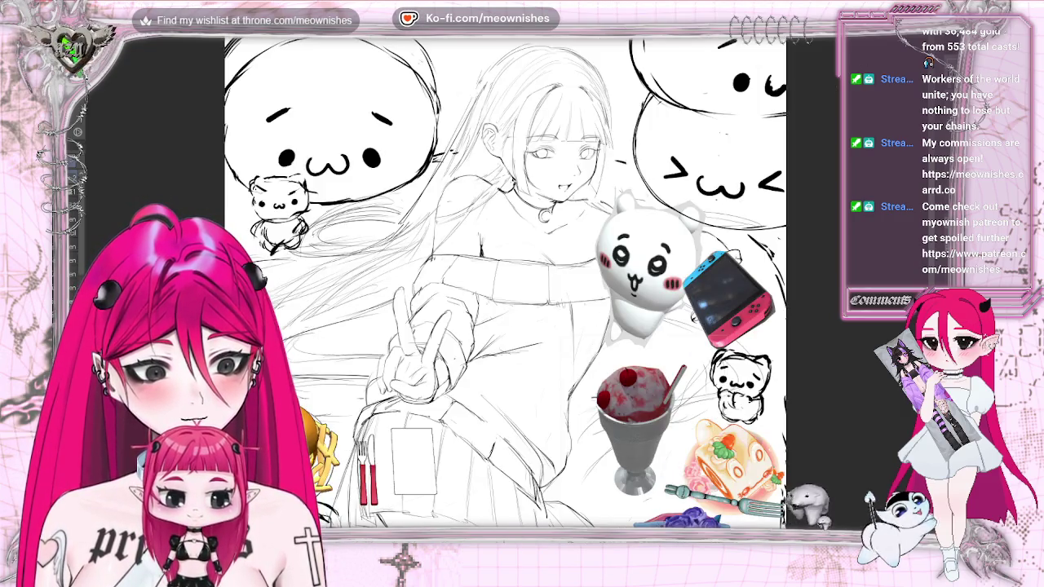
key(h)
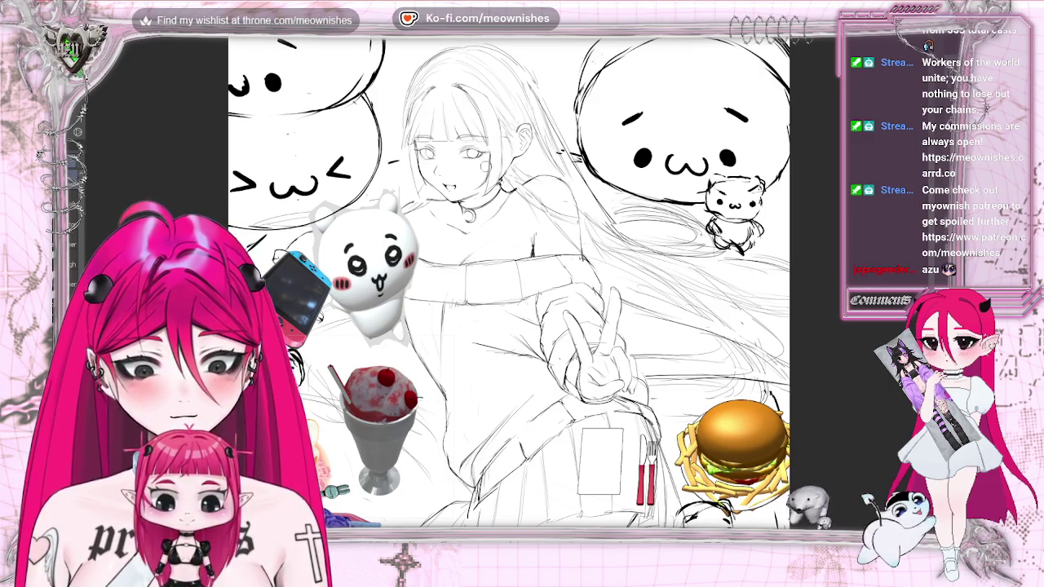
key(h)
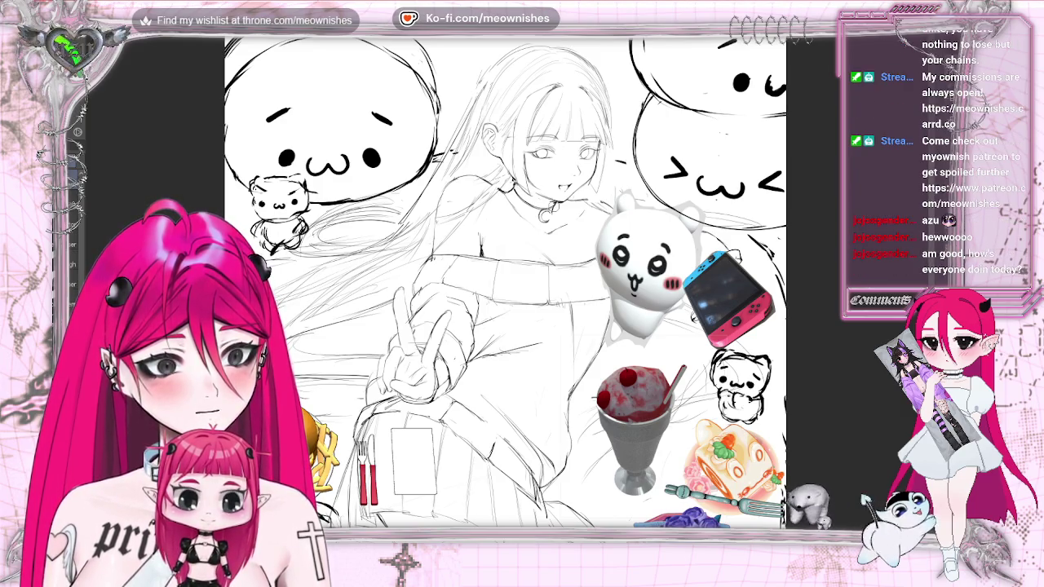
Fit the page, mirror the view, and zoom in on the girl's face and chest.
key(ctrl+0)
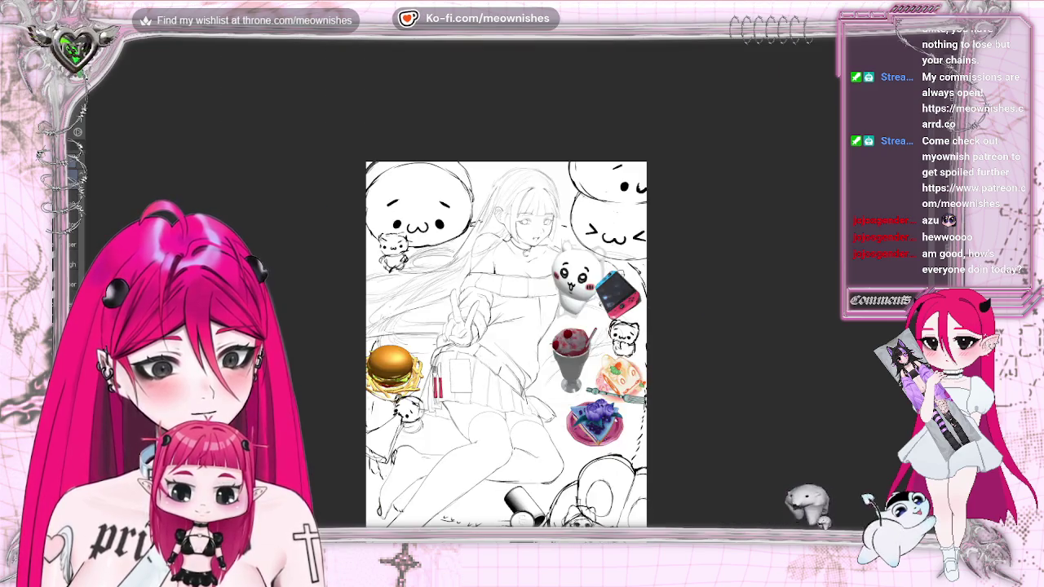
key(m)
scroll(506, 326, up, 5)
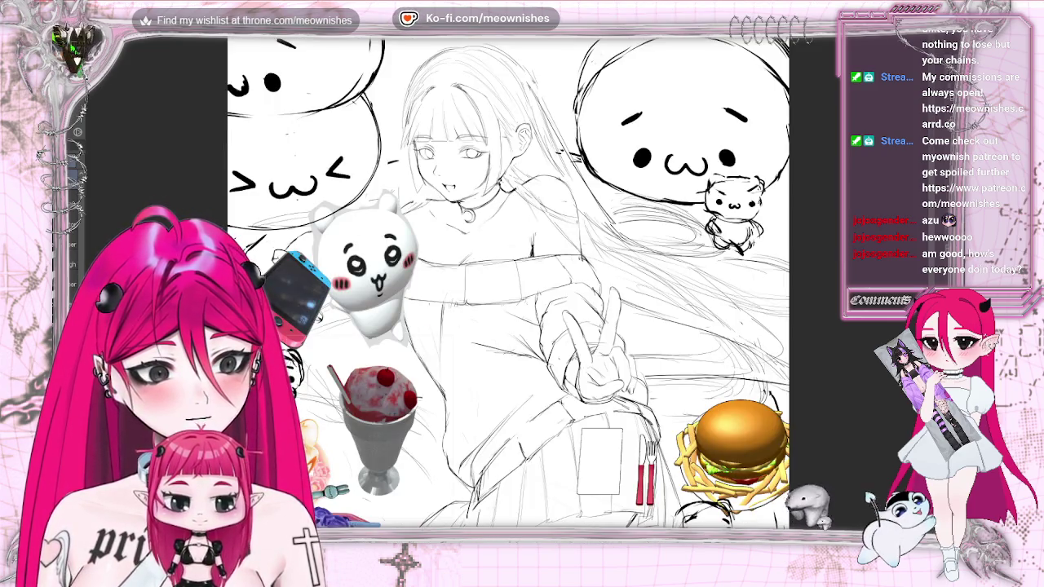
scroll(508, 310, up, 2)
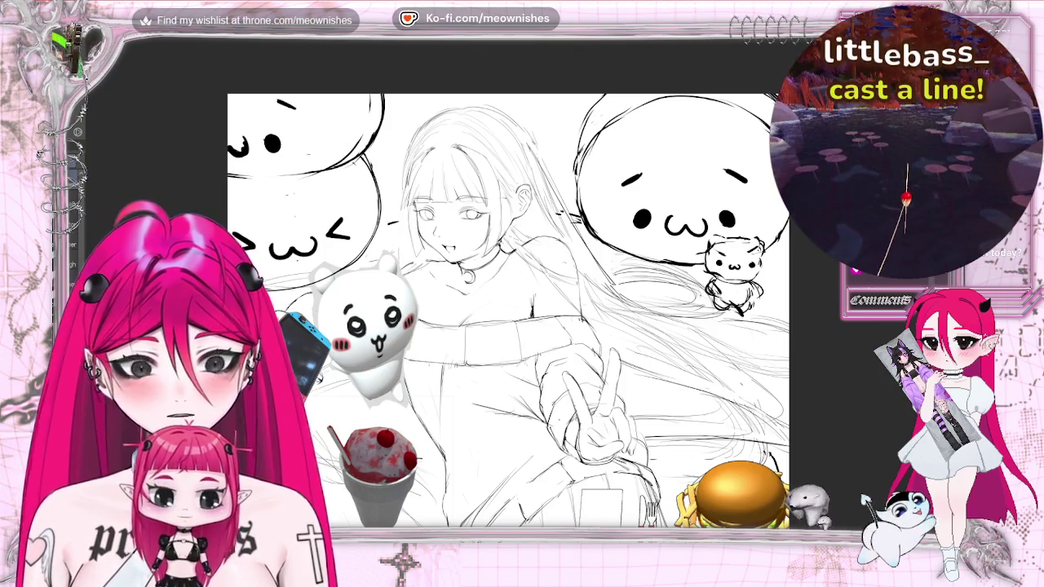
key(m)
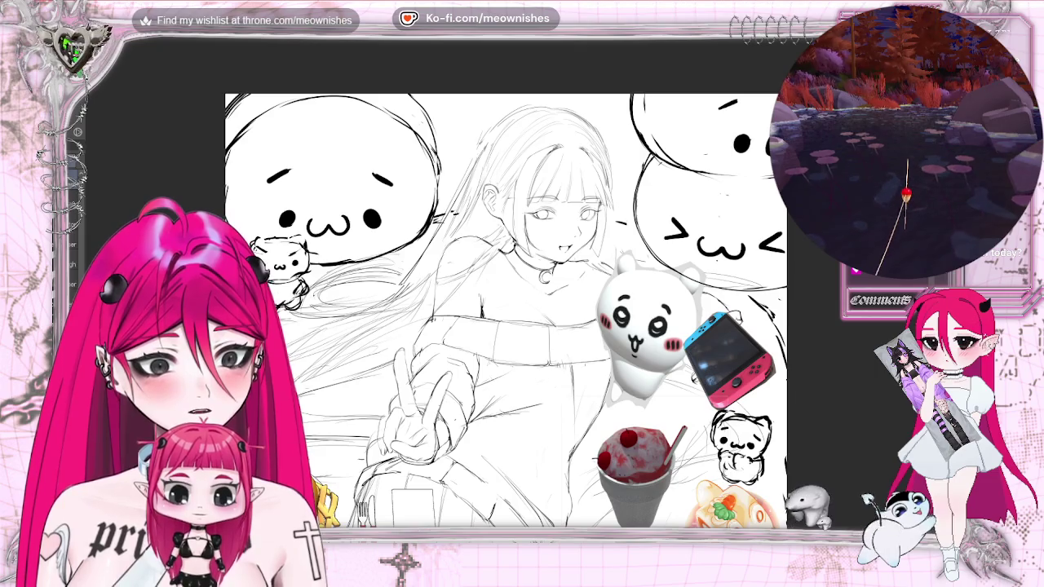
key(ctrl+minus)
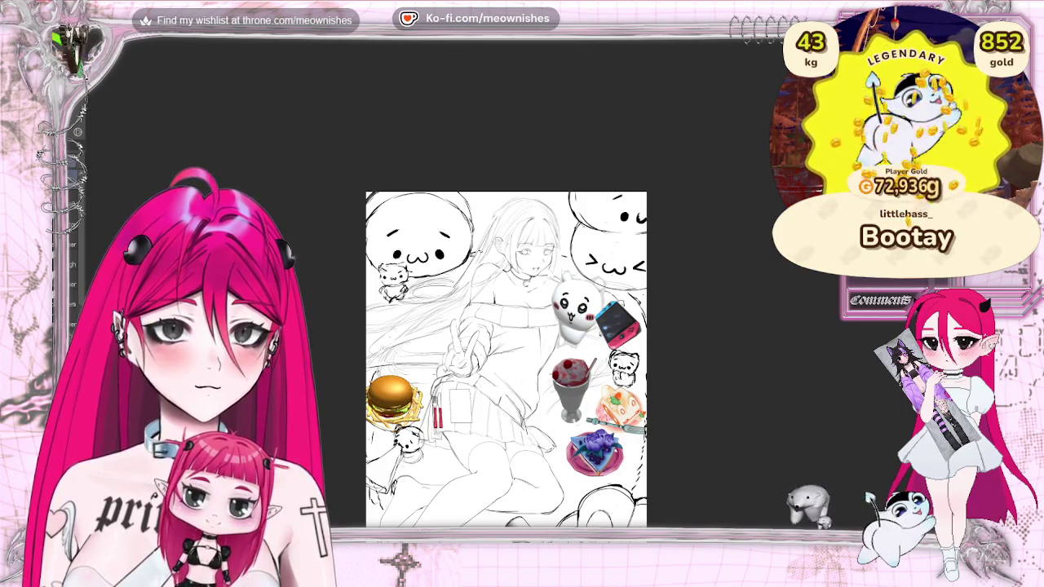
key(ctrl+plus)
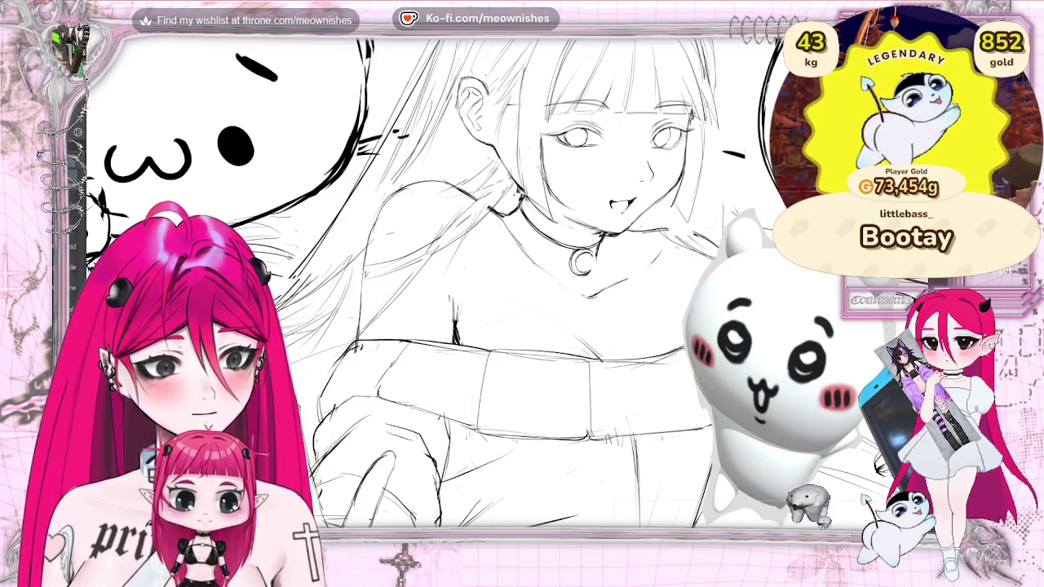
Lasso the eye on the right of the face and reposition it with Free Transform.
scroll(522, 286, up, 3)
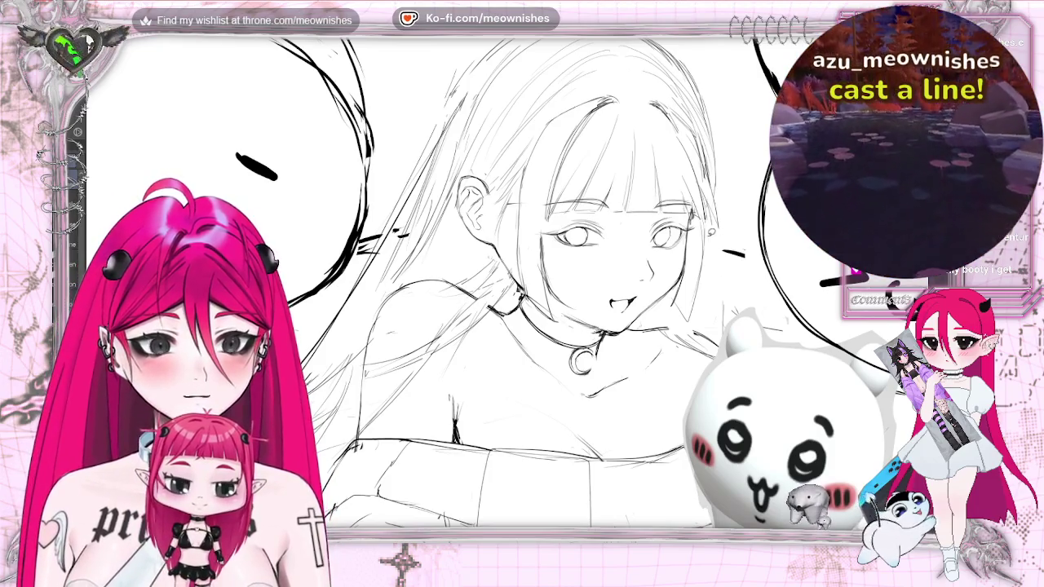
drag(637, 206, 691, 259)
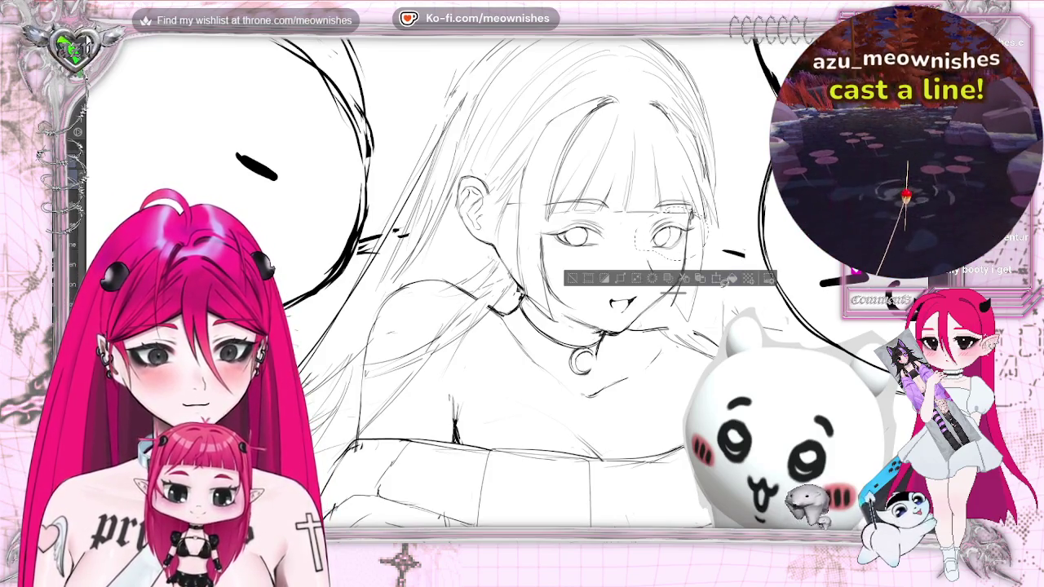
click(717, 282)
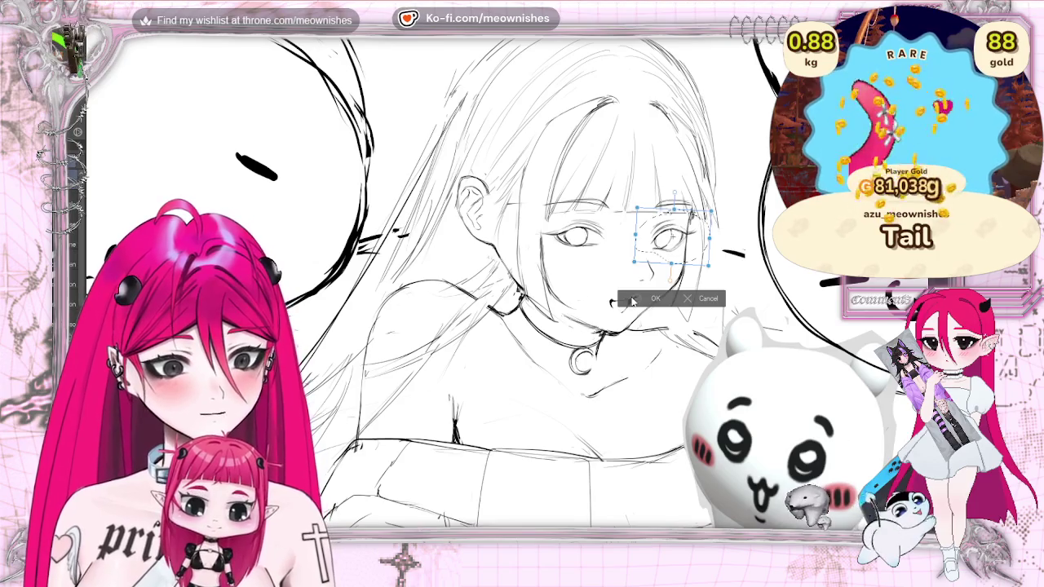
click(652, 299)
Zoom out to the whole page, back in on the face, and mirror the view.
key(ctrl+0)
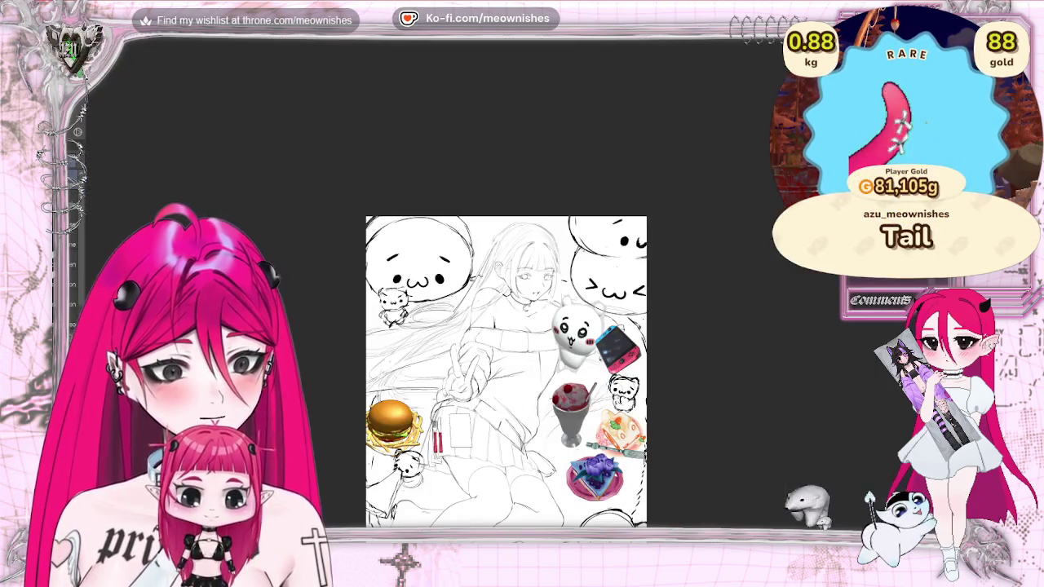
key(ctrl+alt+0)
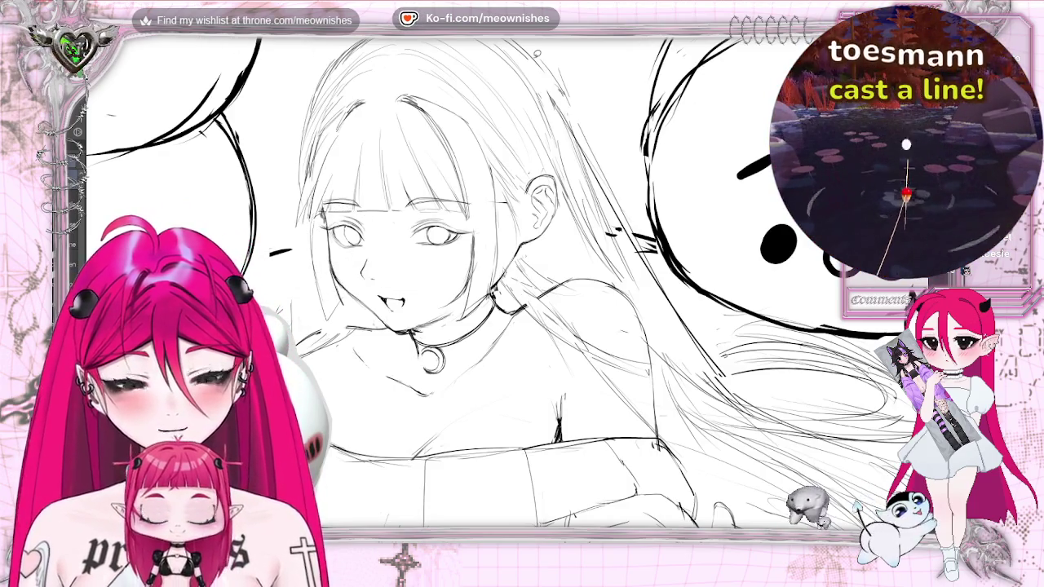
key(h)
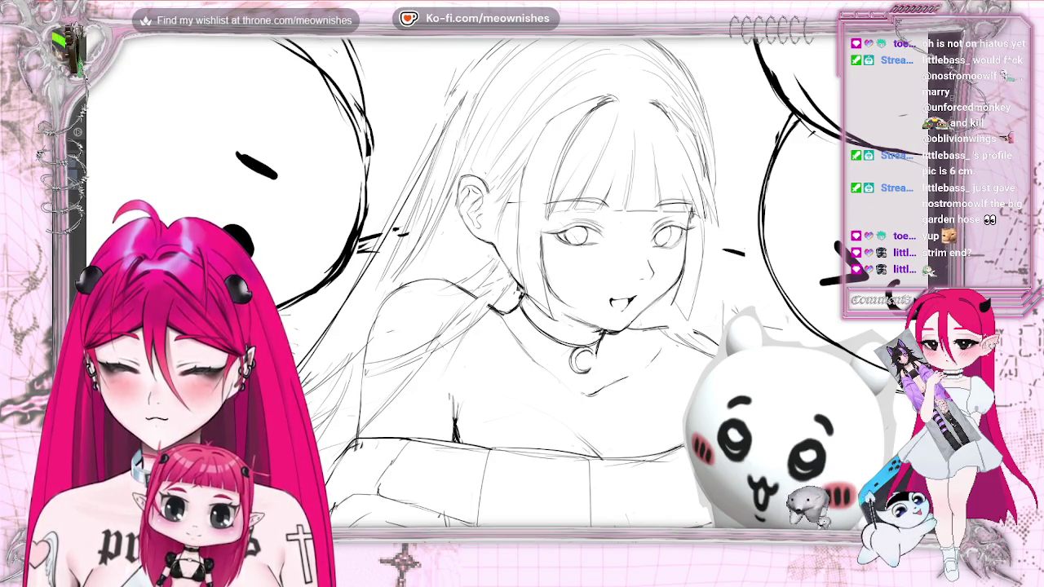
drag(471, 156, 644, 331)
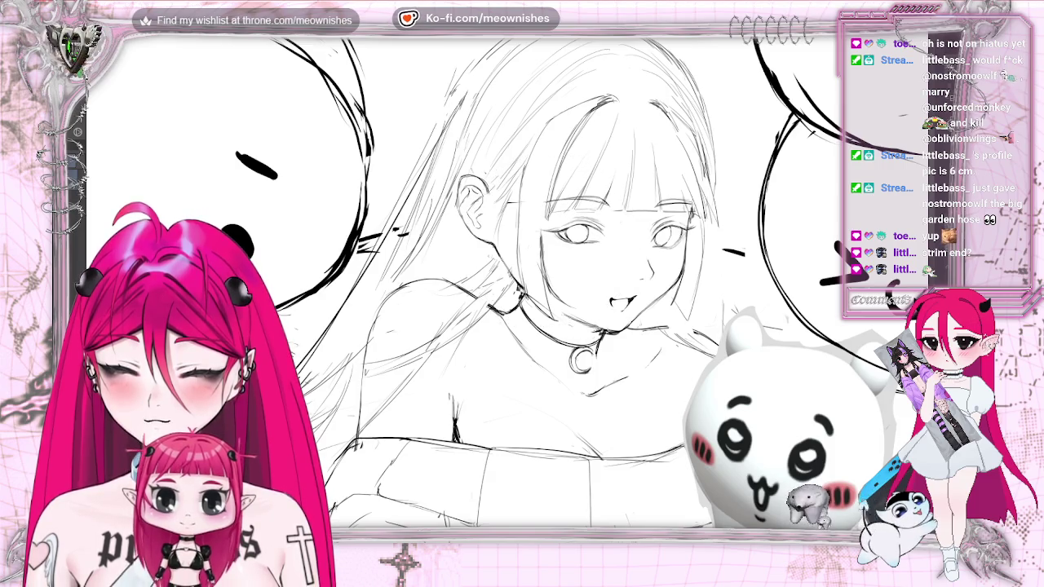
Fit the page, flip the view to compare the face, then scroll out to the full lineart page.
key(ctrl+0)
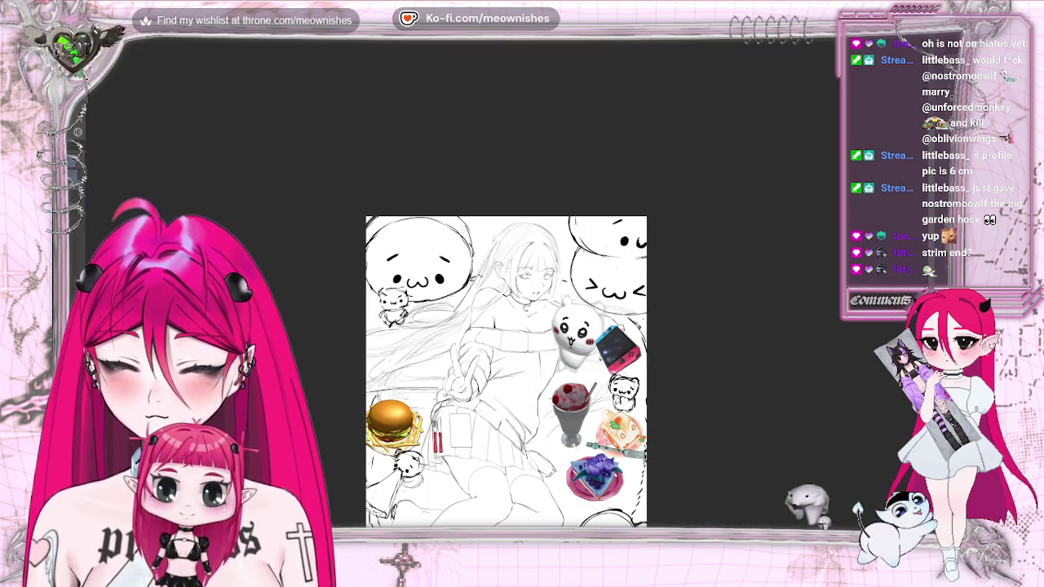
key(h)
key(ctrl+plus)
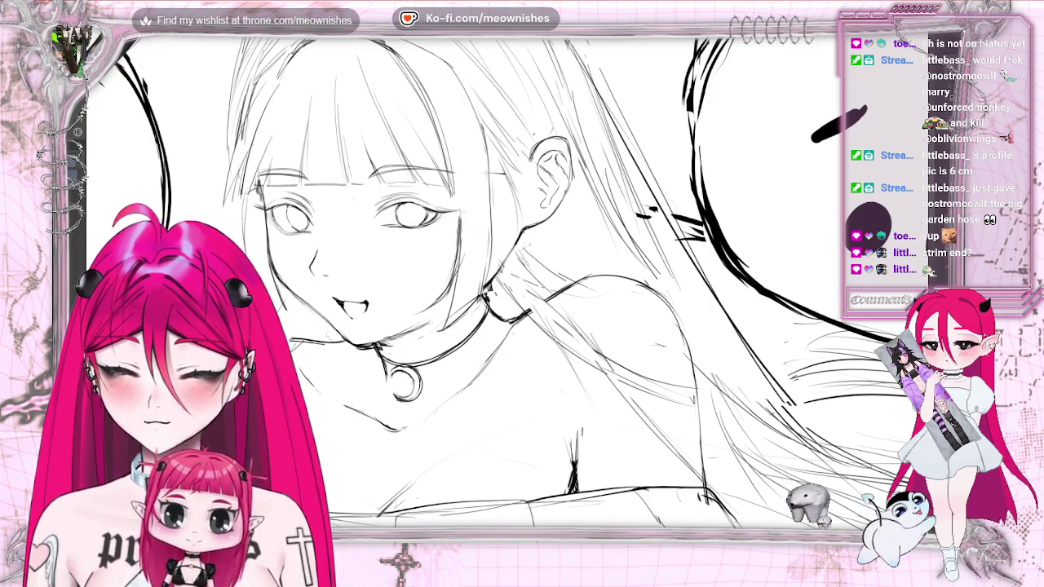
key(h)
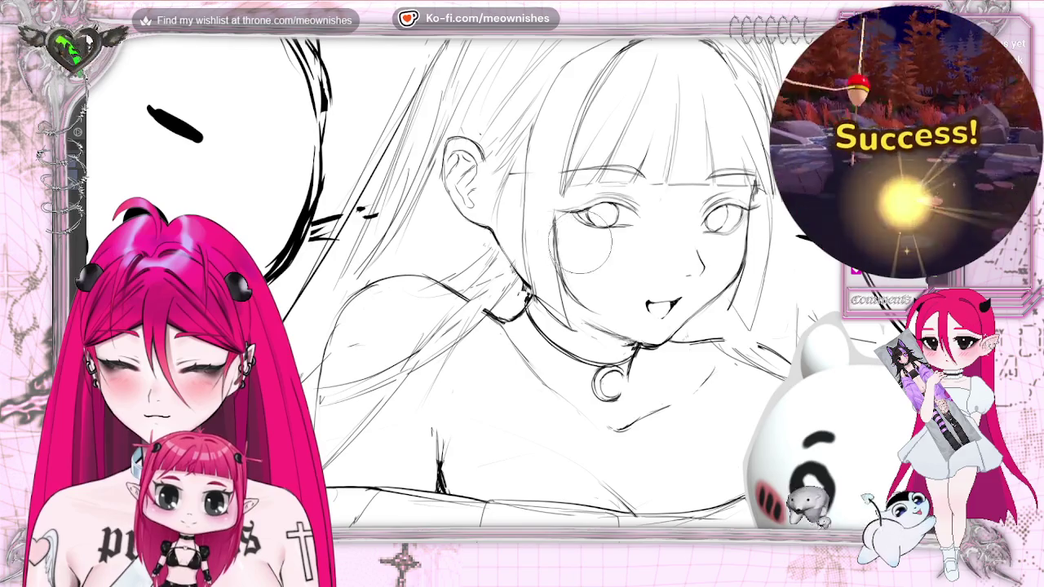
key(m)
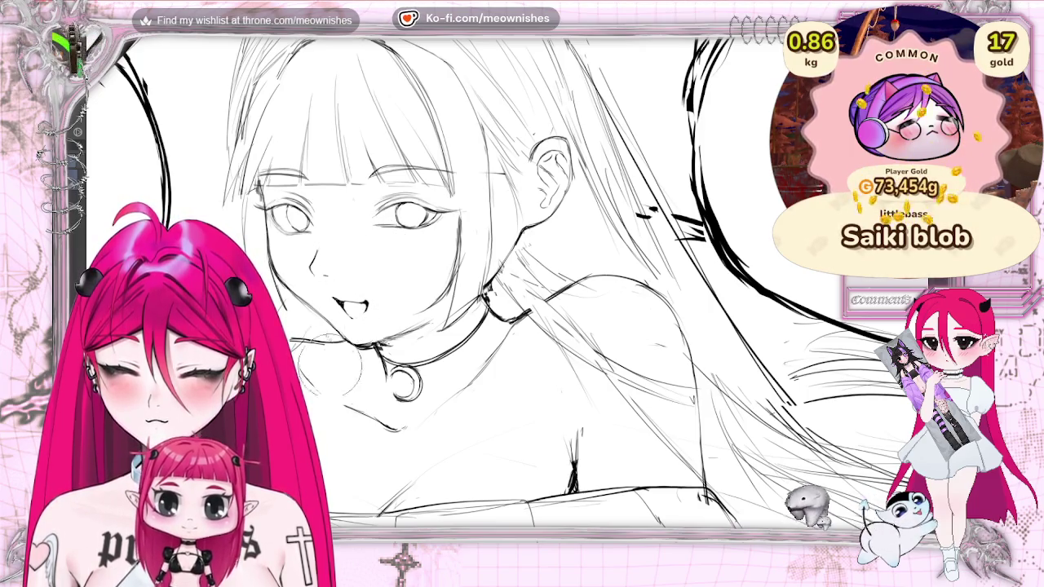
key(h)
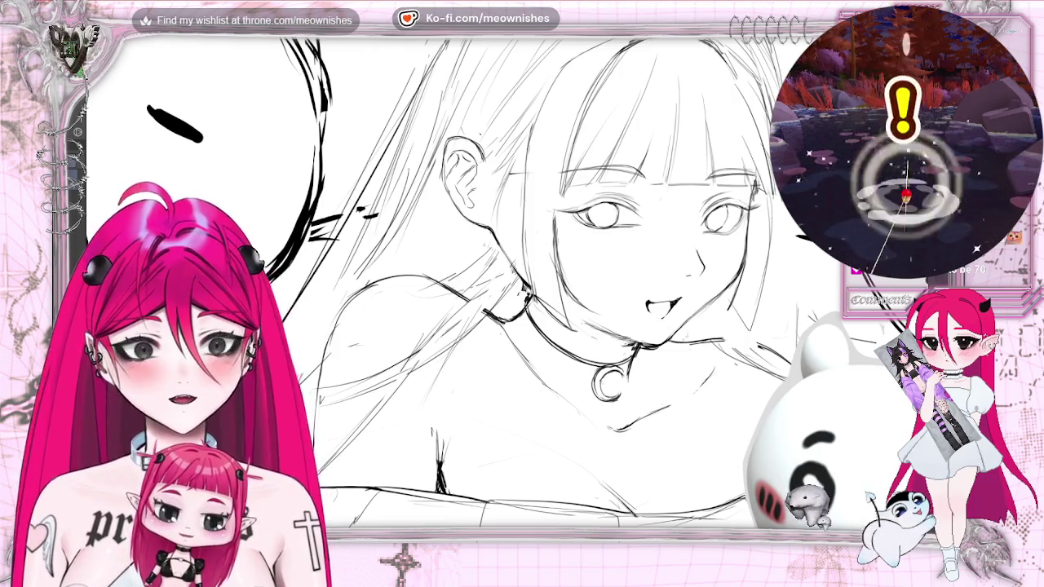
scroll(505, 371, down, 3)
scroll(506, 371, down, 4)
scroll(502, 293, up, 3)
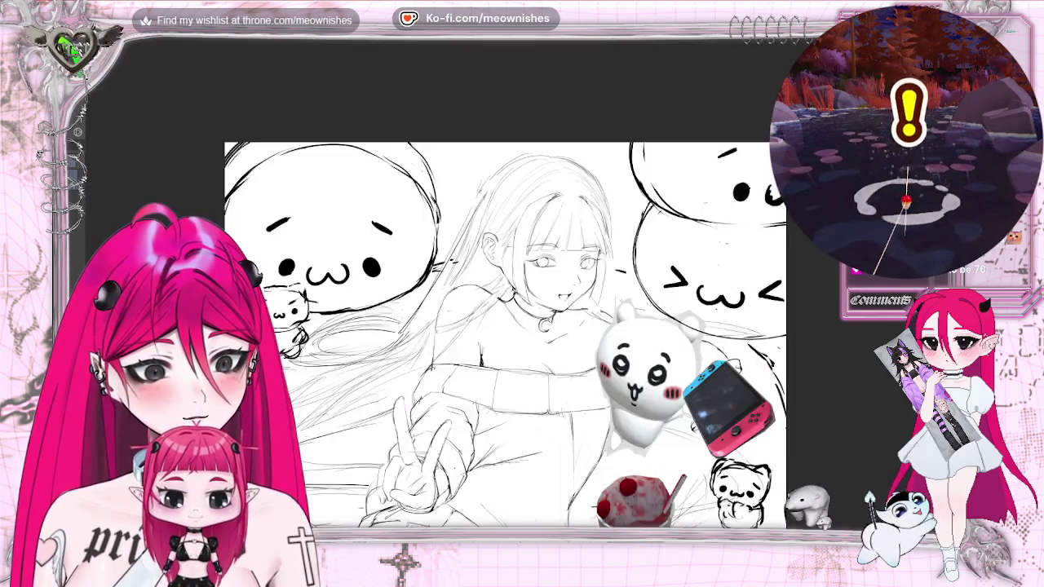
scroll(502, 293, up, 4)
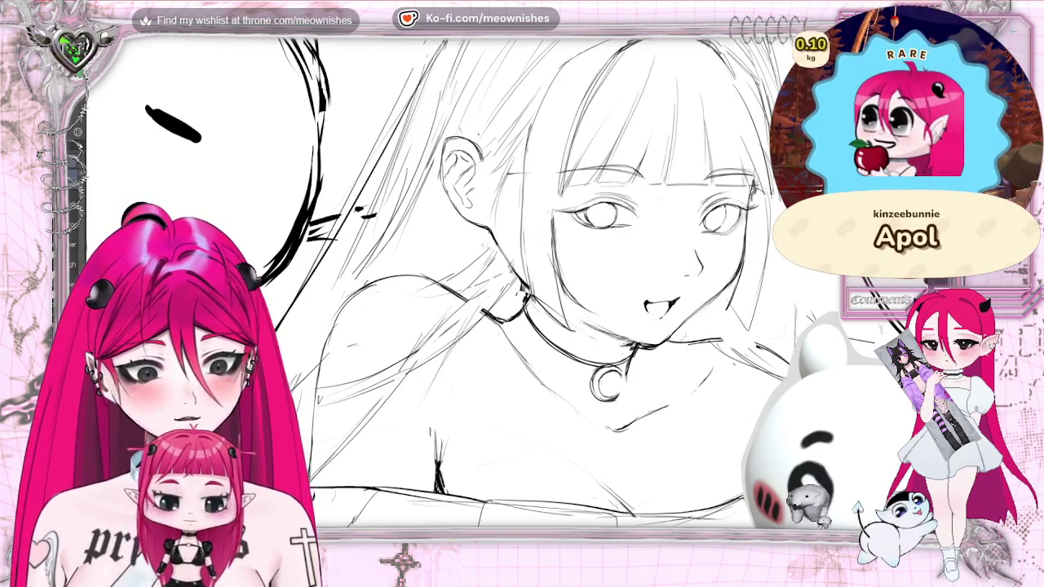
key(h)
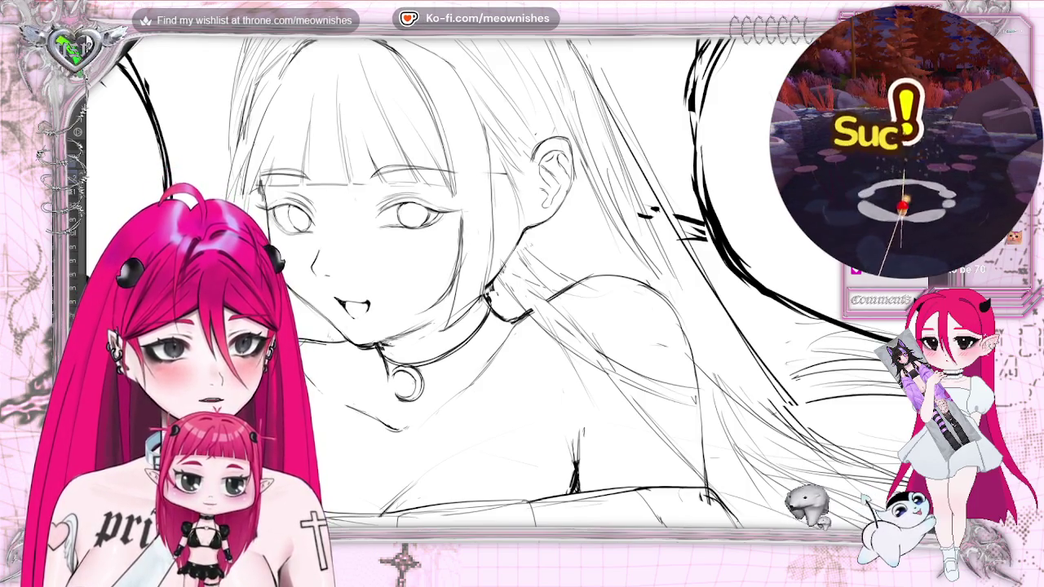
key(ctrl+0)
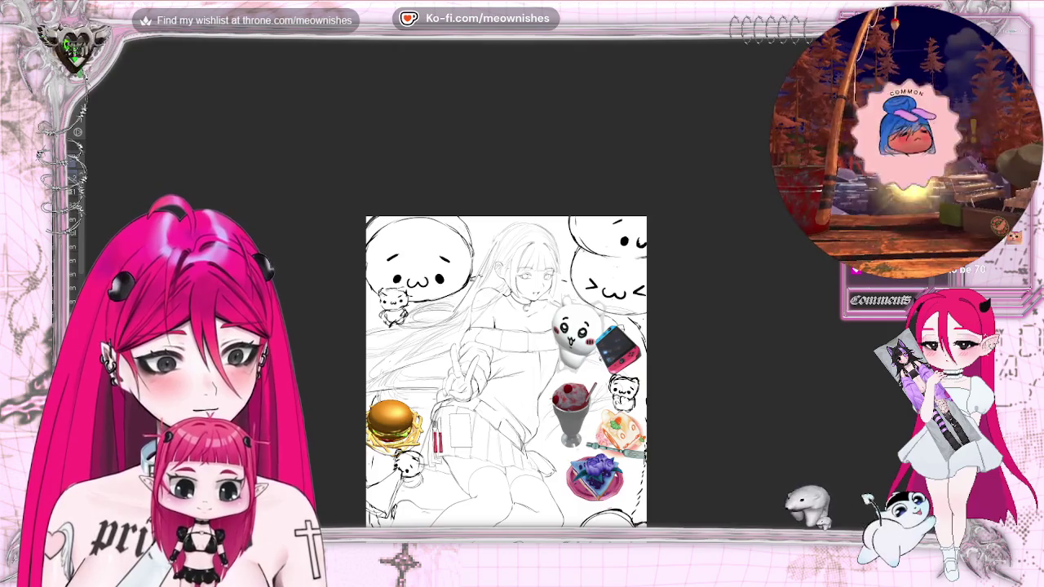
scroll(505, 371, down, 3)
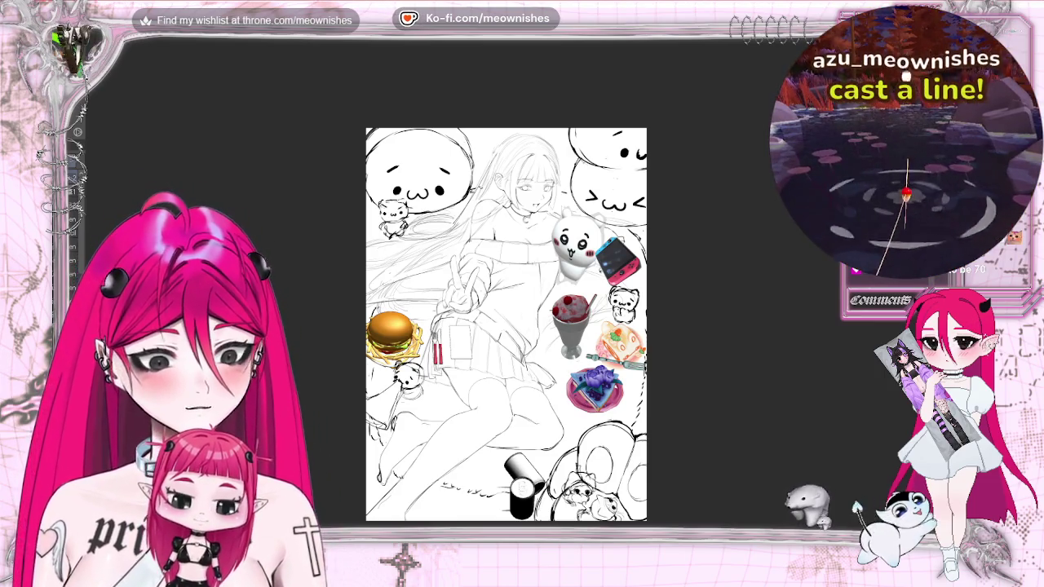
key(h)
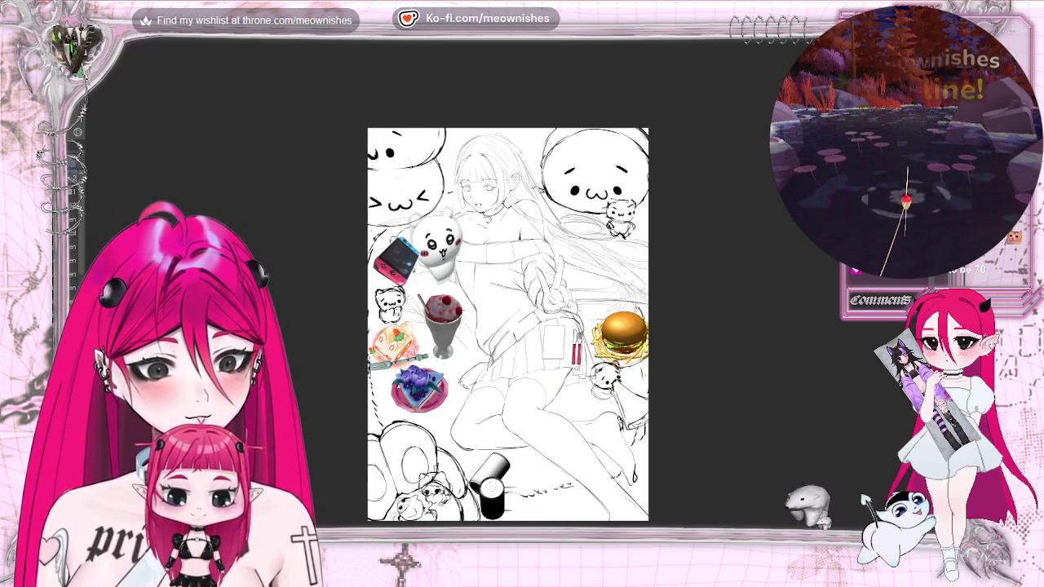
key(h)
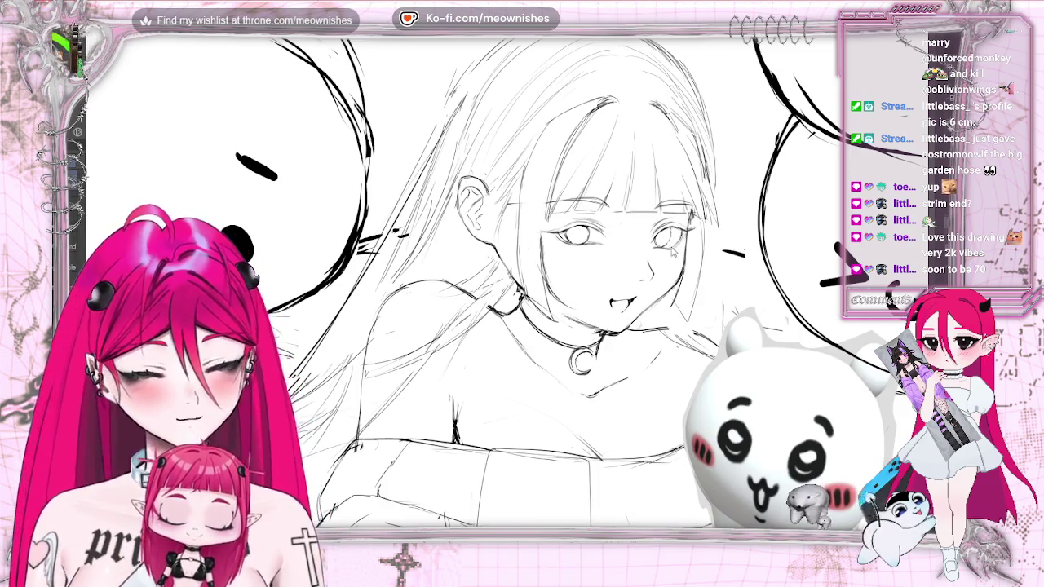
click(84, 245)
click(84, 245)
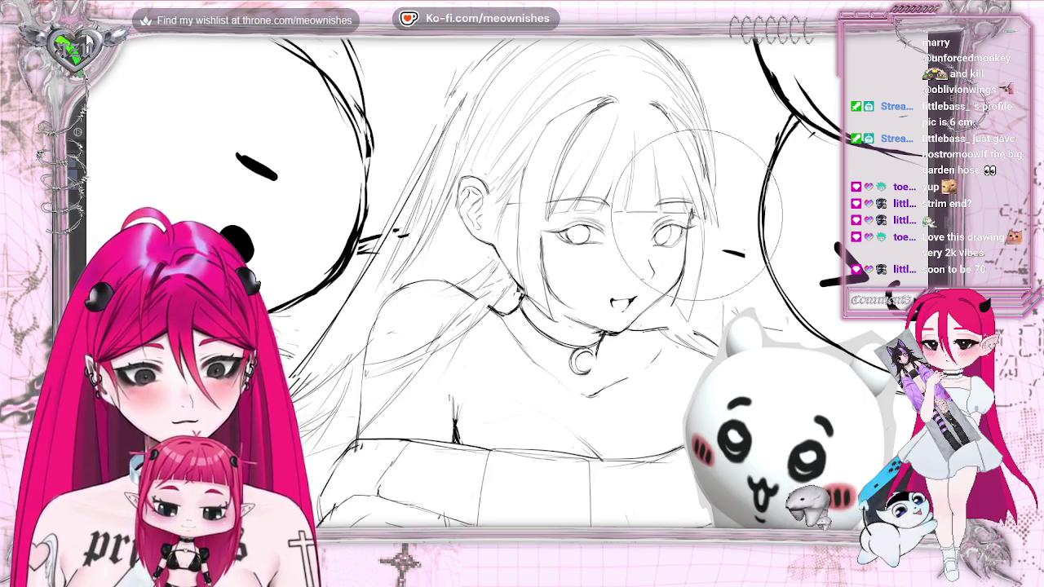
key(ctrl+0)
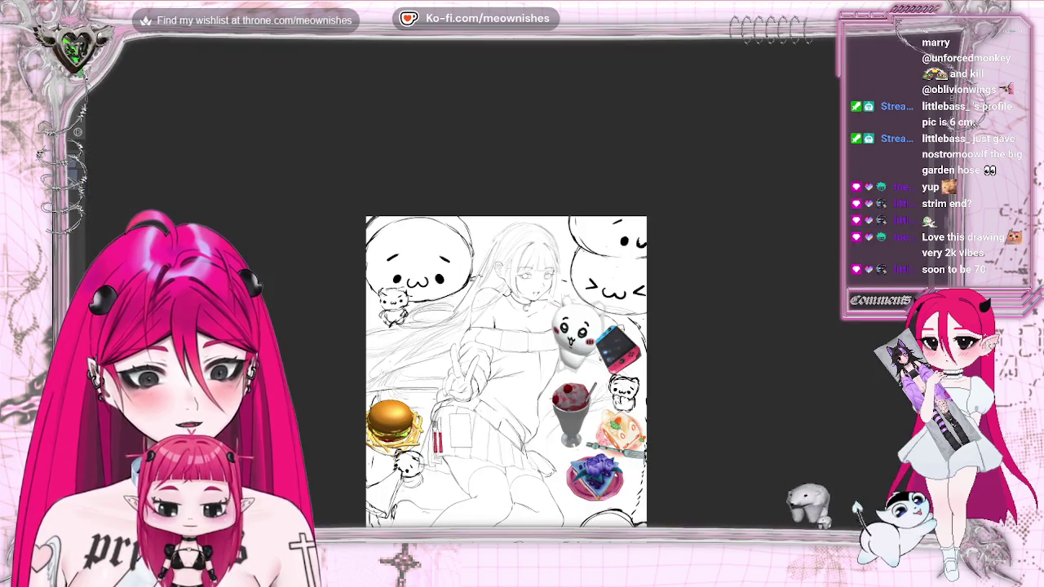
key(ctrl+minus)
key(ctrl+plus)
key(ctrl+plus)
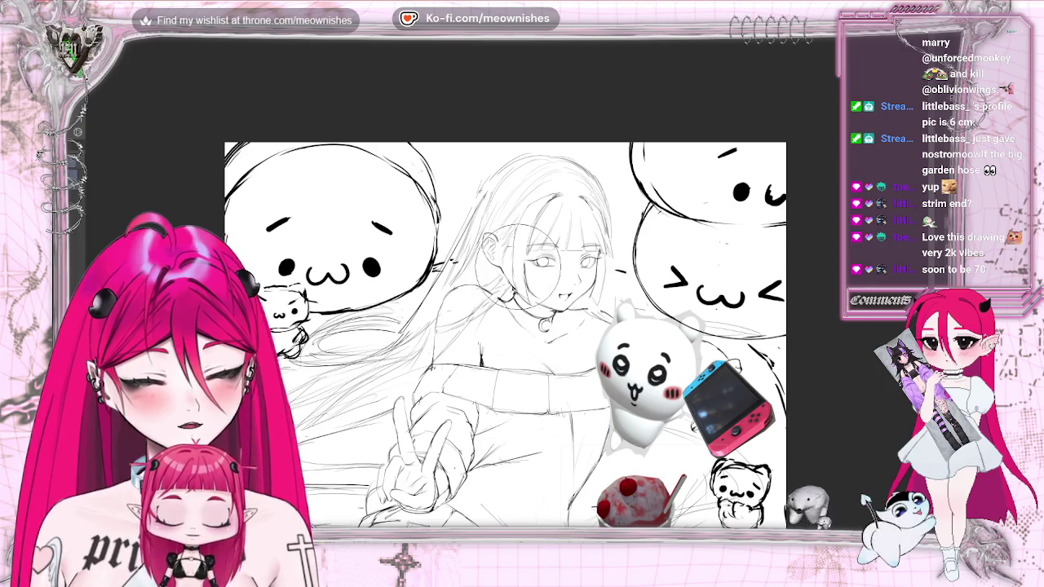
key(h)
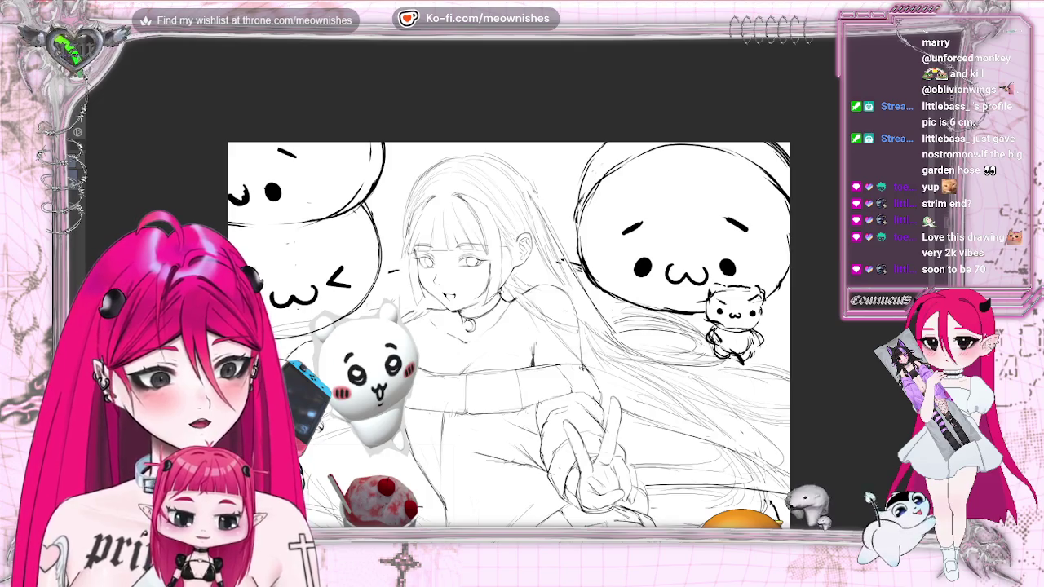
key(ctrl+0)
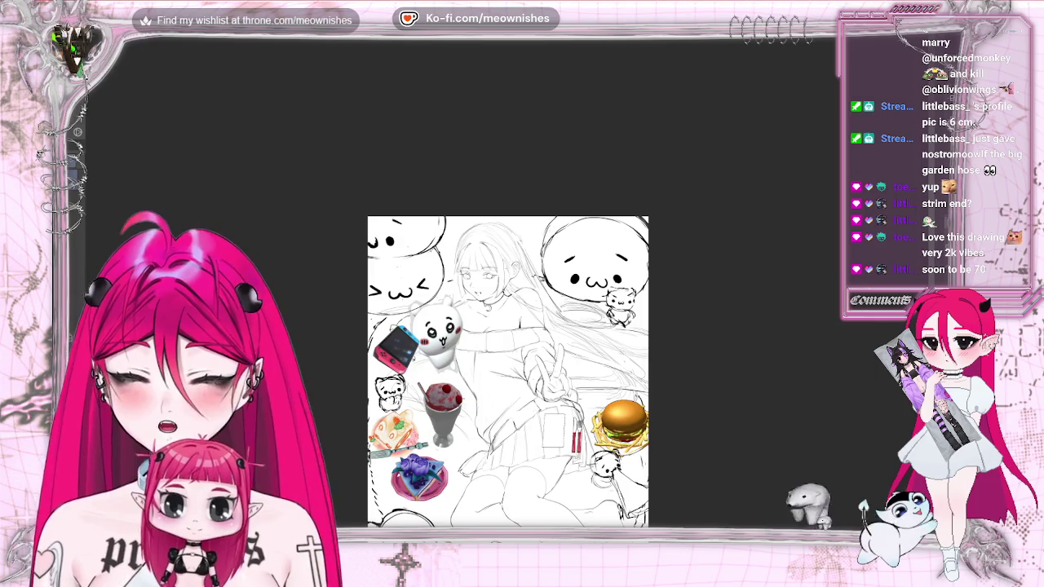
key(ctrl+plus)
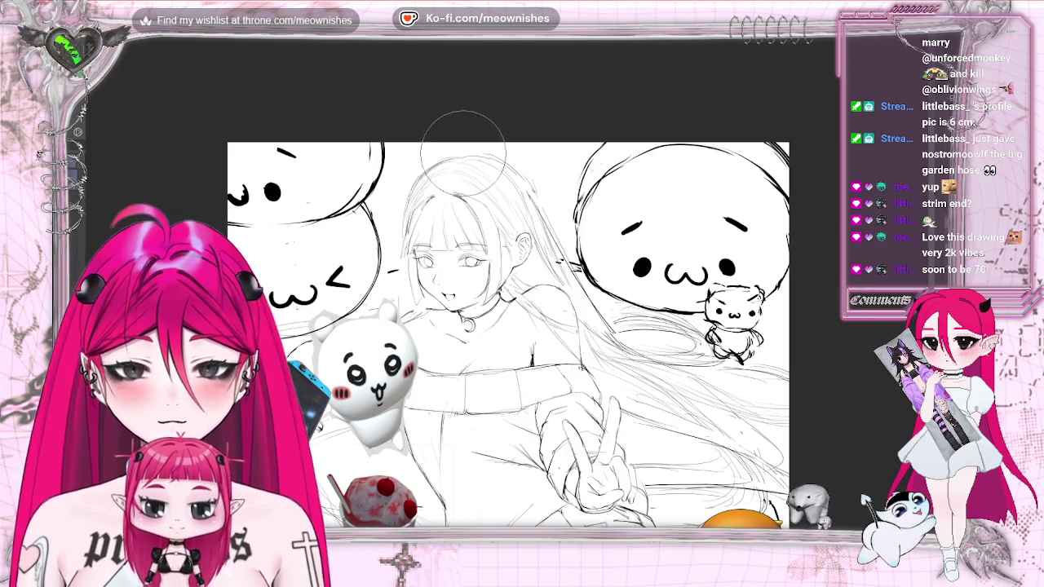
key(h)
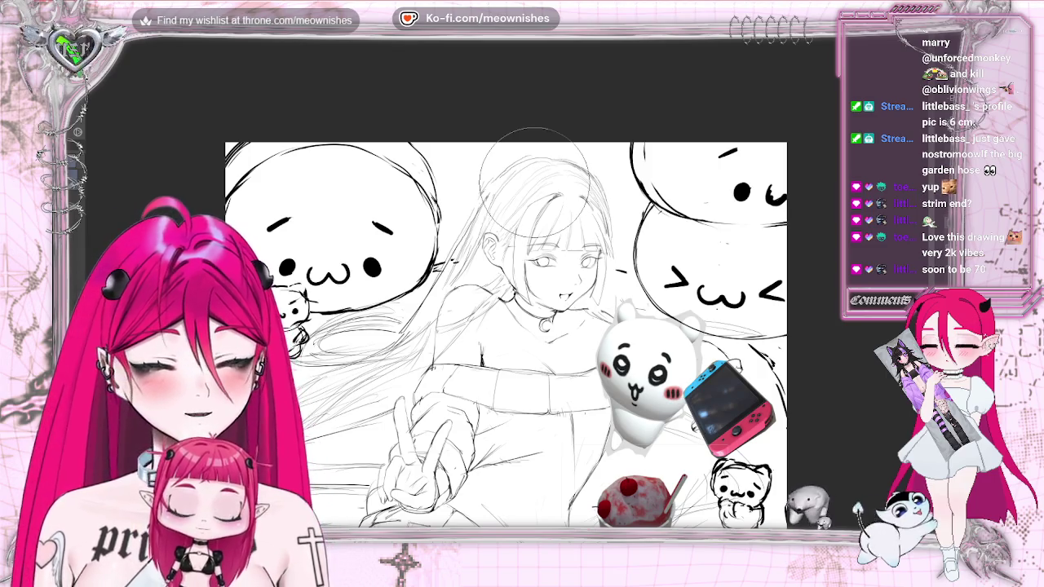
scroll(534, 180, down, 5)
scroll(481, 277, up, 3)
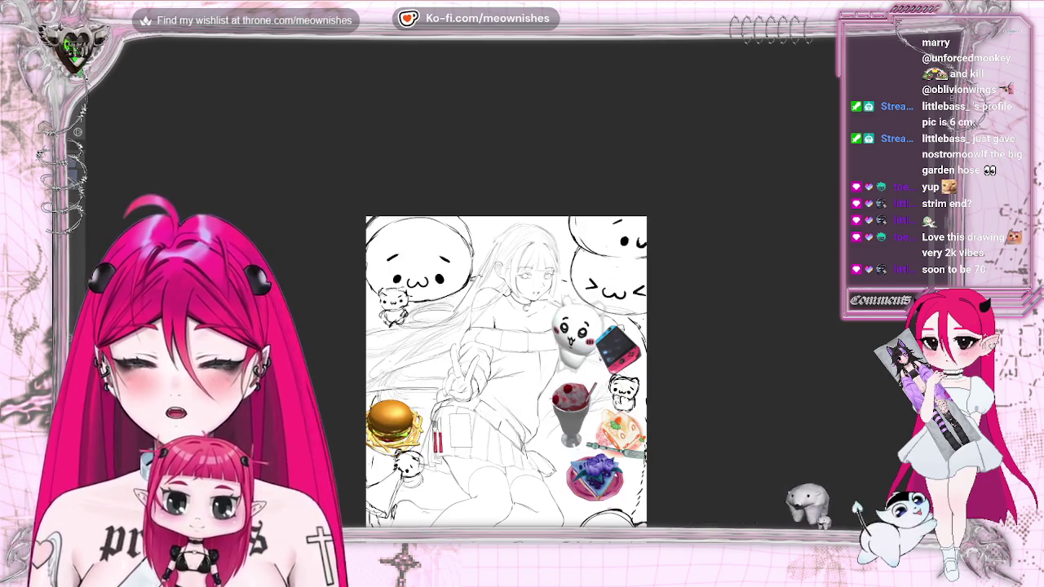
scroll(481, 277, up, 2)
scroll(481, 277, up, 2)
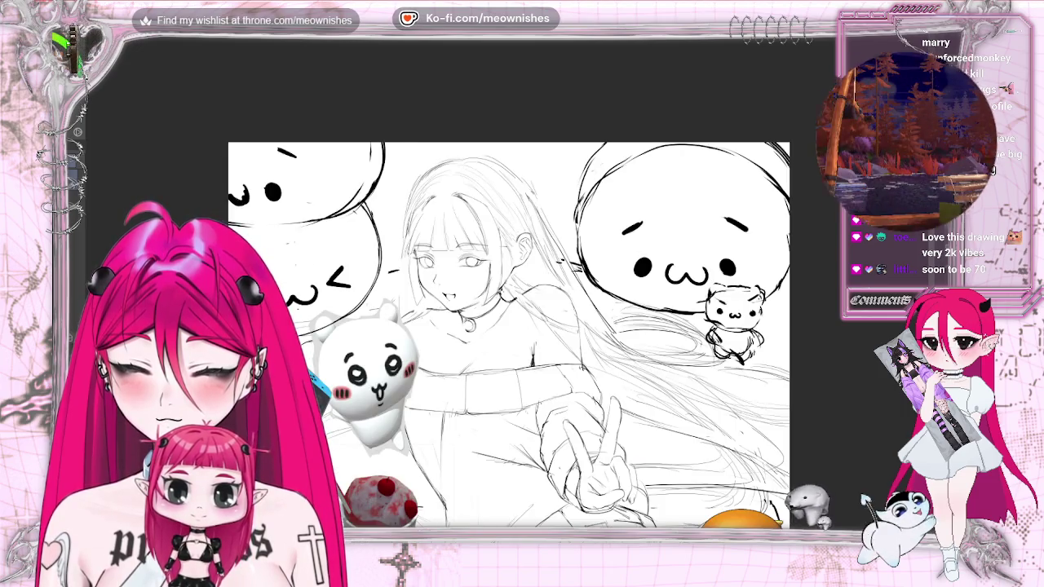
key(m)
scroll(506, 371, down, 3)
scroll(505, 371, down, 3)
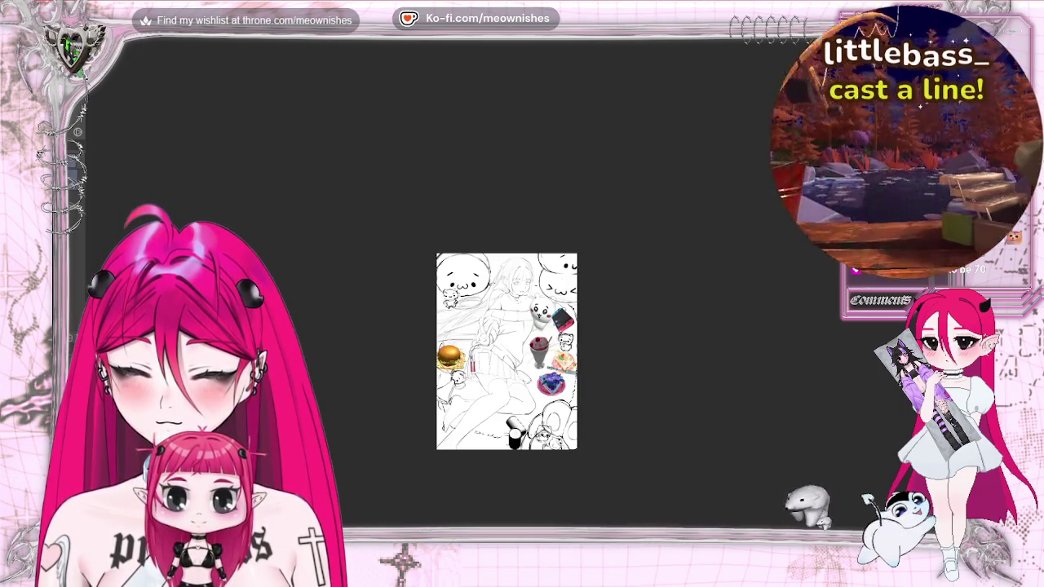
scroll(506, 371, up, 3)
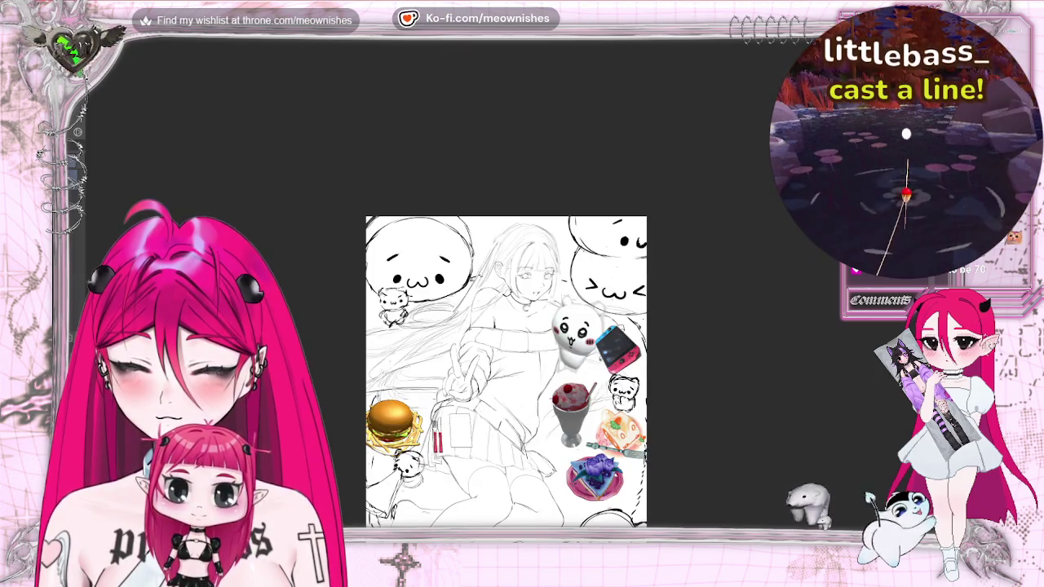
scroll(508, 283, up, 3)
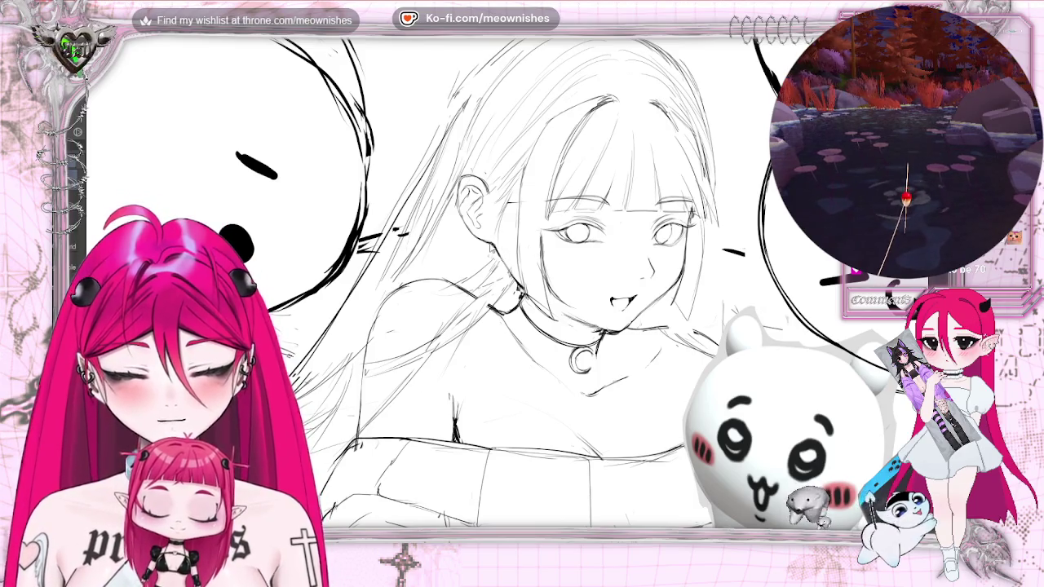
key(h)
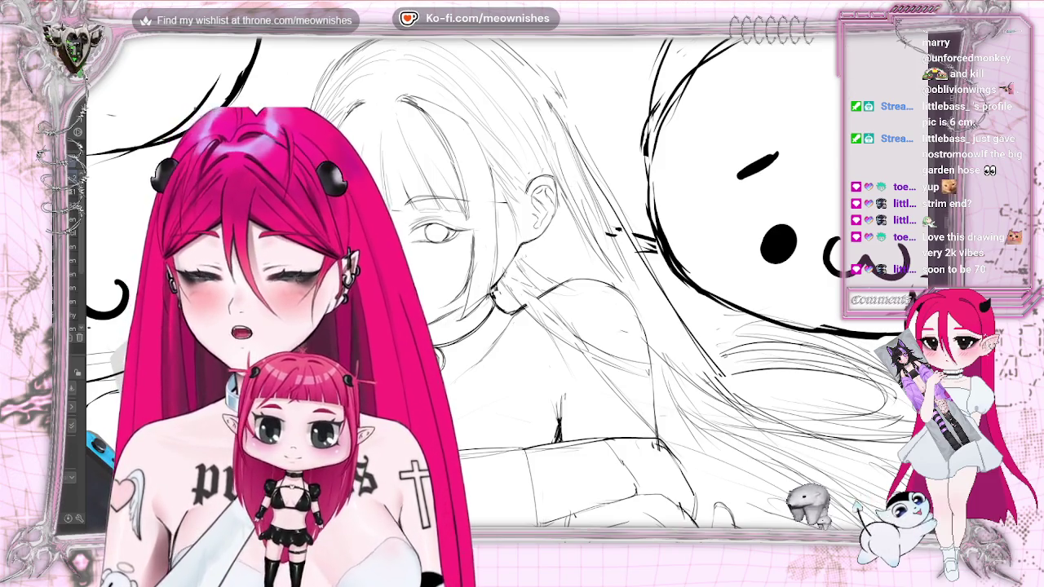
key(ctrl+minus)
key(ctrl+minus)
key(ctrl+minus)
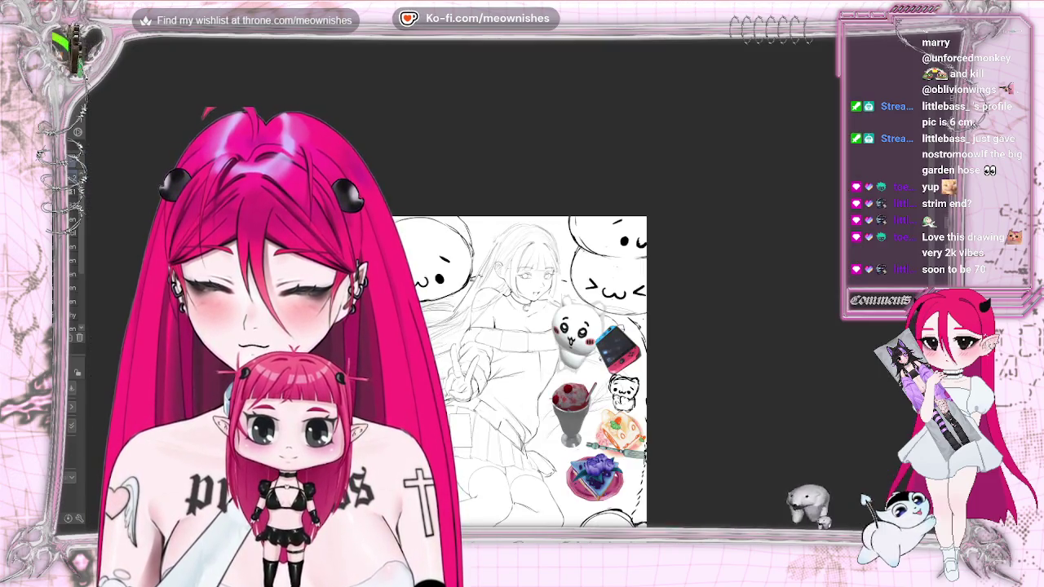
key(ctrl+plus)
key(ctrl+plus)
key(ctrl+plus)
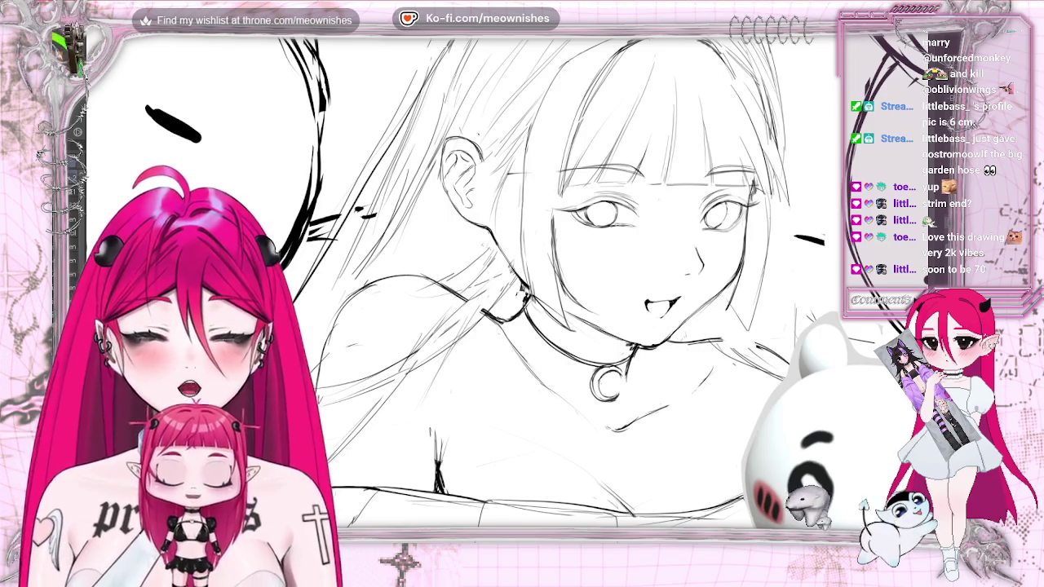
key(h)
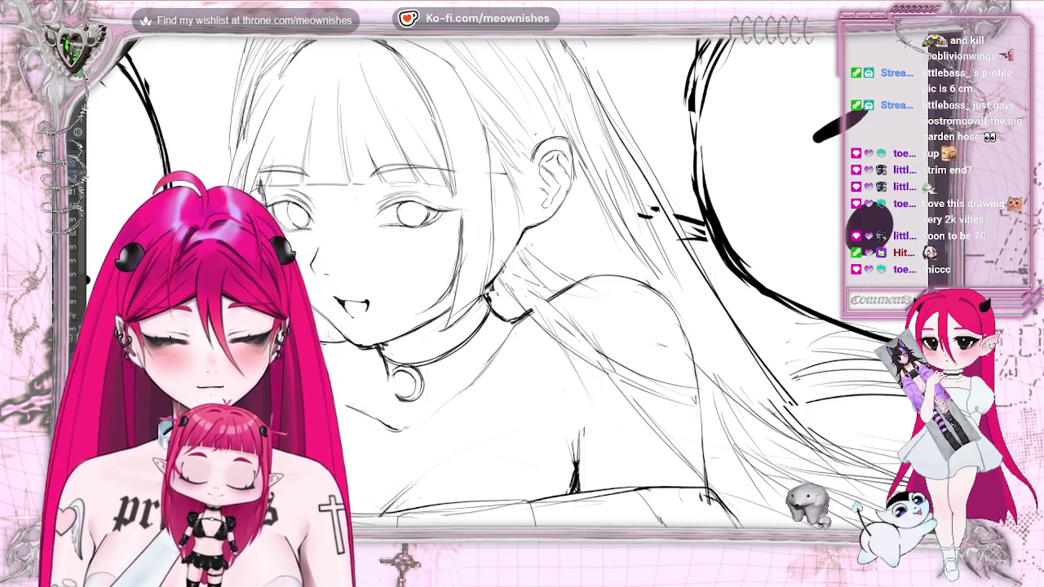
key(ctrl+minus)
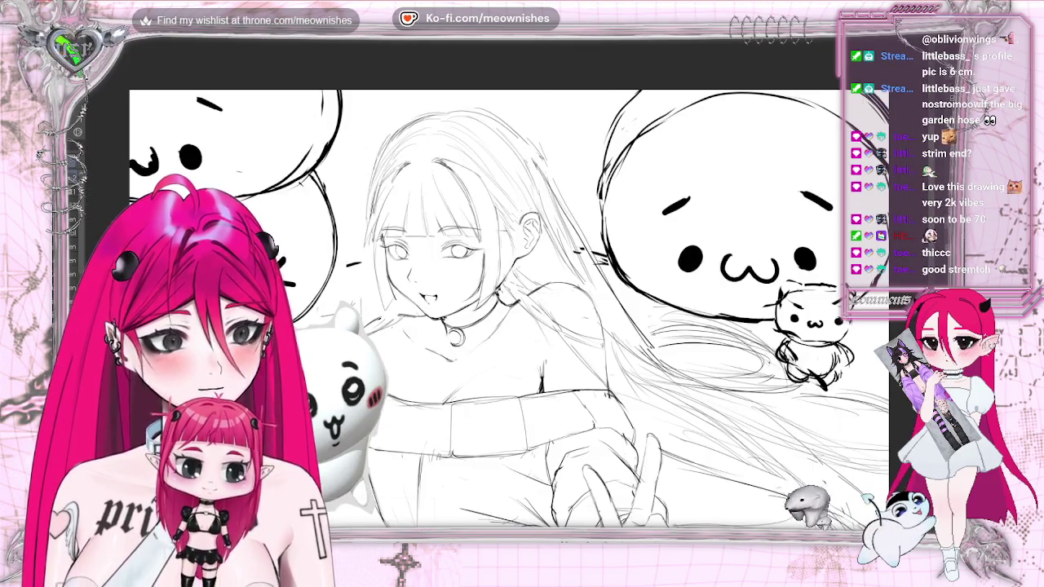
Mirror the view, zoom in on the girl's face, shrink the brush, and flip back.
key(h)
key(ctrl+minus)
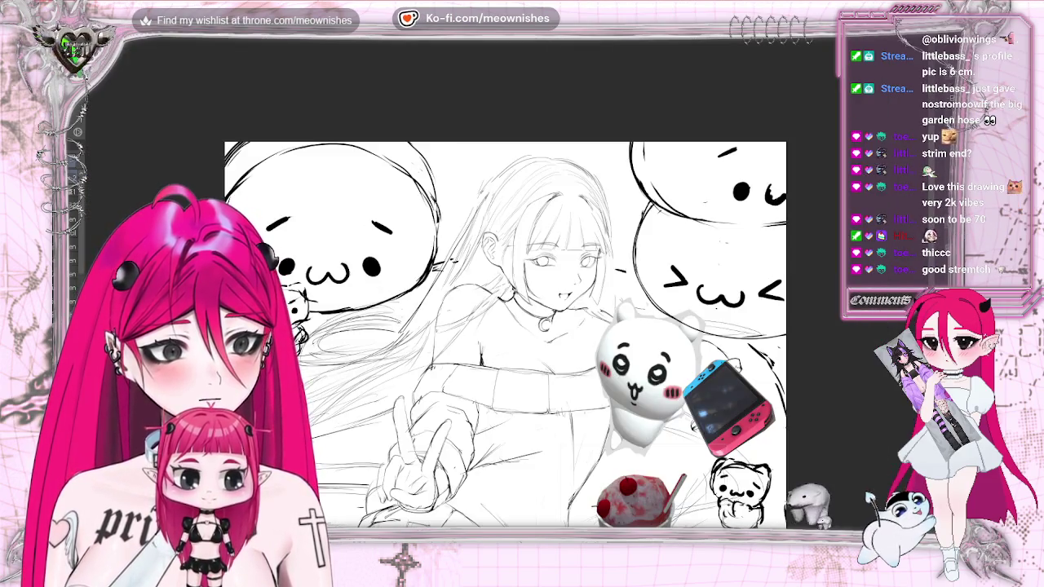
key(ctrl+minus)
key(ctrl+plus)
key(ctrl+plus)
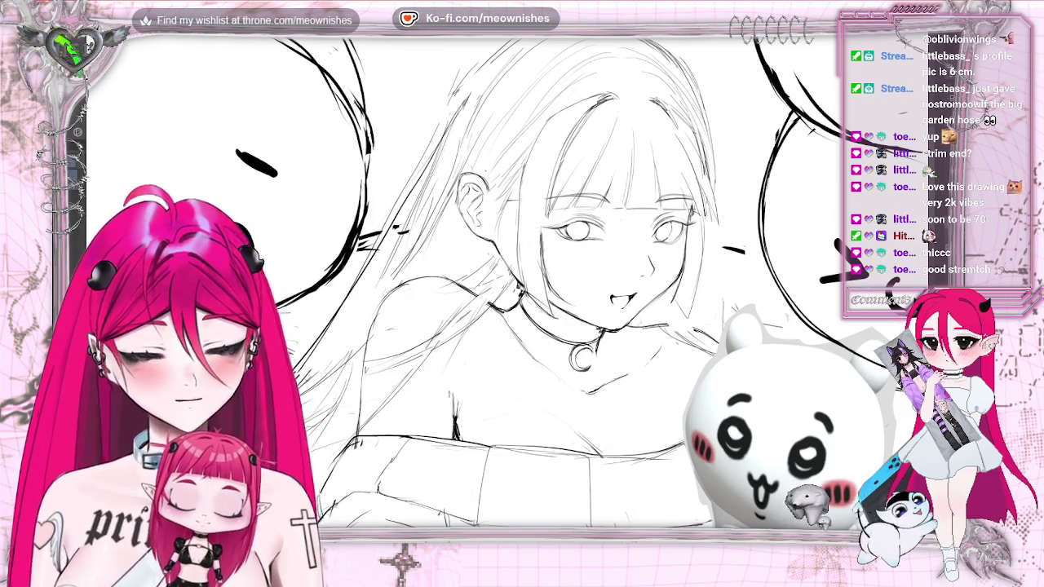
key([)
key([)
key([)
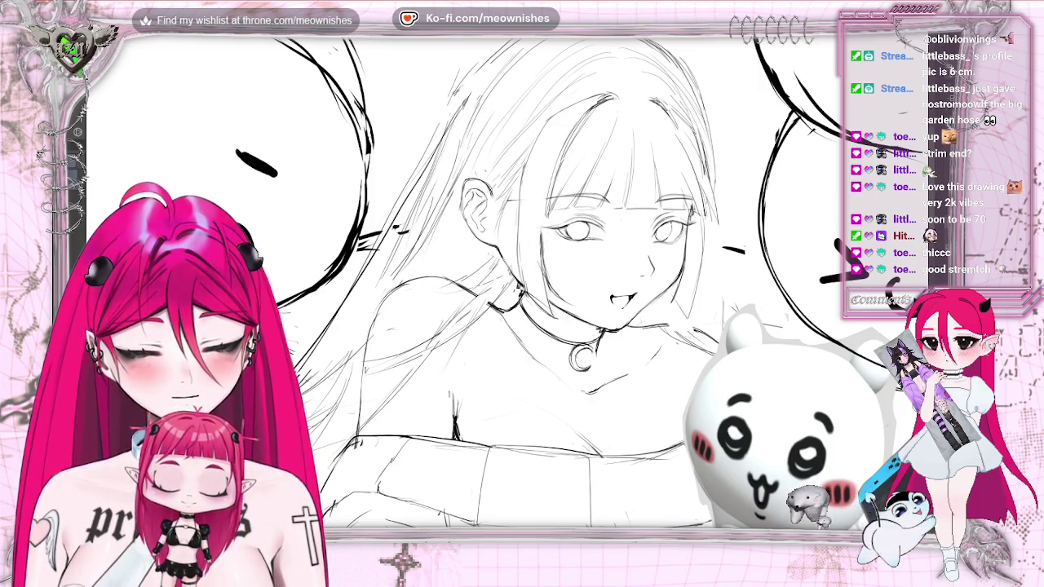
key(h)
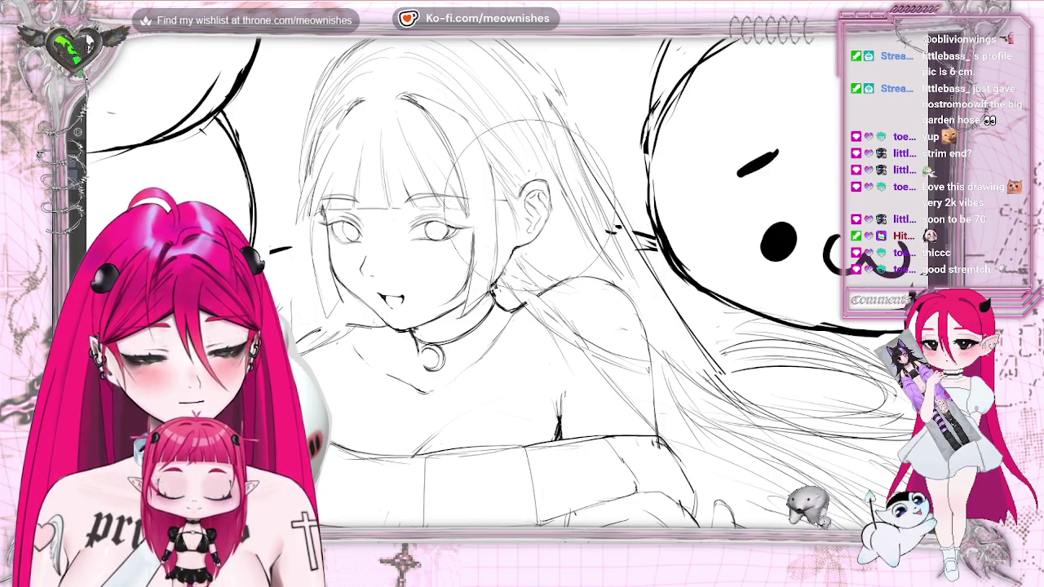
Fit the whole page, zoom back in on the face, and mirror it for checking.
key(ctrl+0)
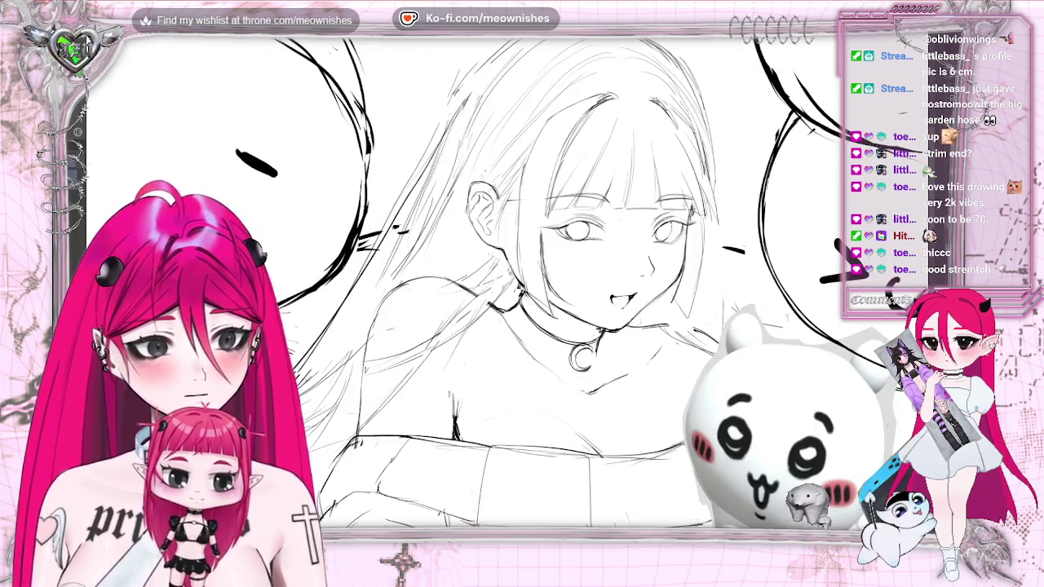
key(ctrl+plus)
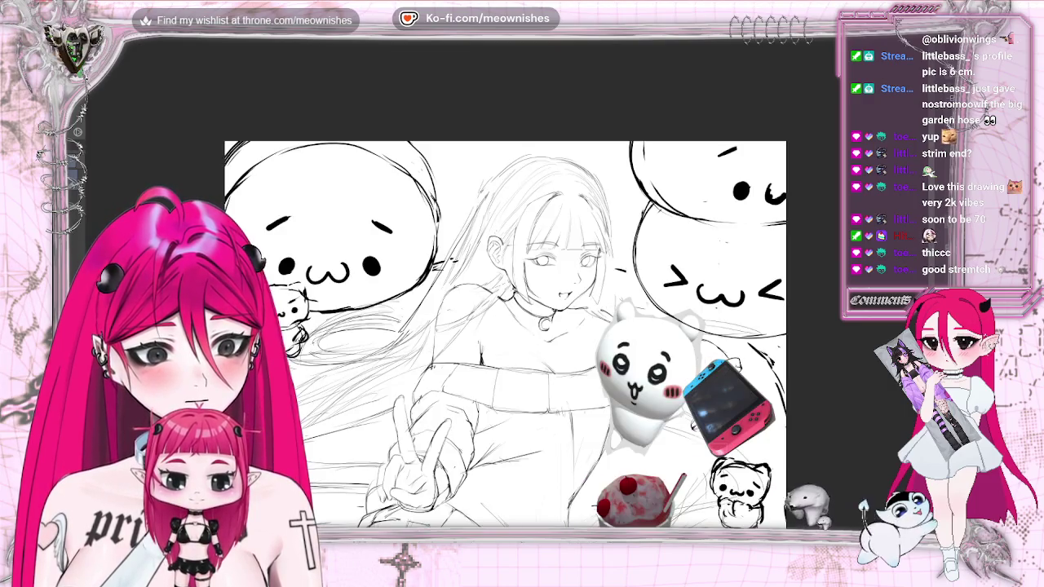
key(ctrl+plus)
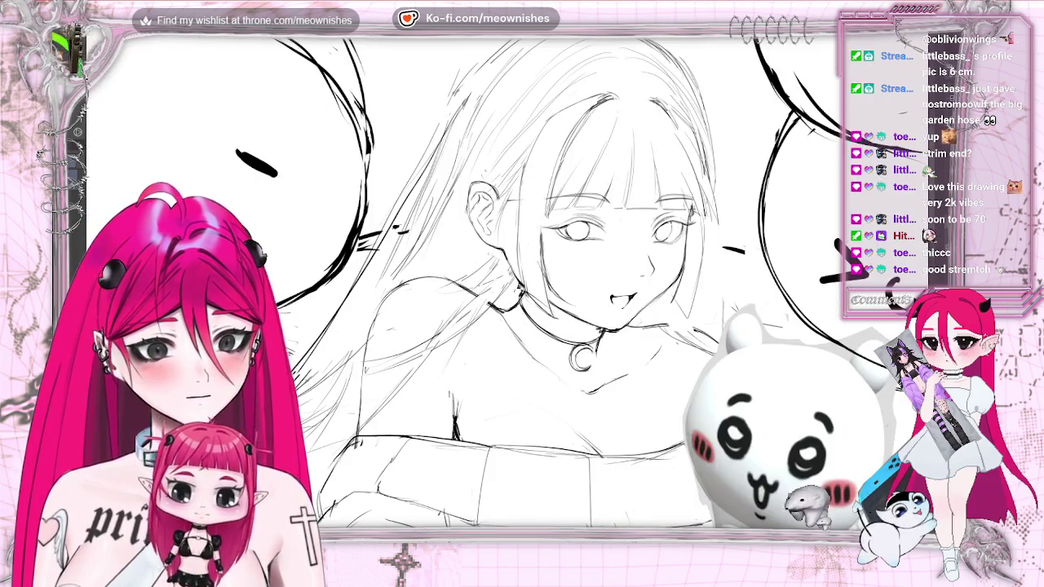
key(h)
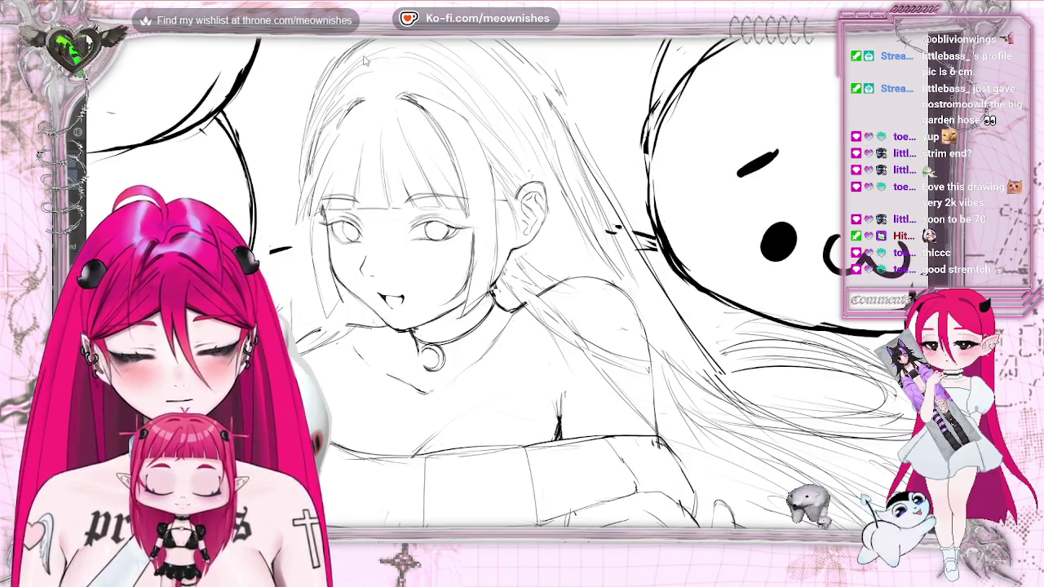
scroll(522, 286, up, 2)
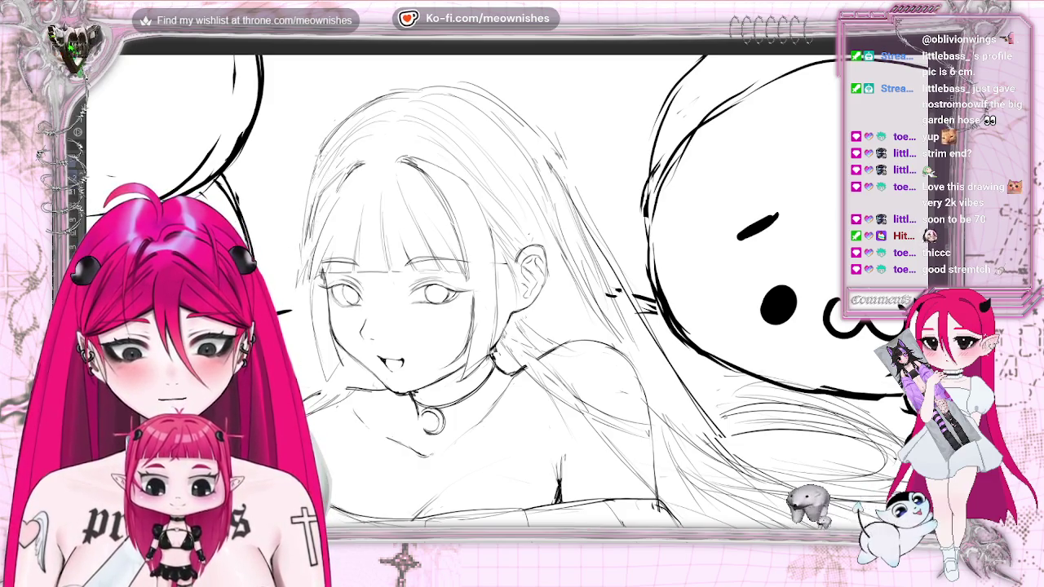
Zoom out to review the whole drawing, then zoom back in on the girl's face.
key(ctrl+minus)
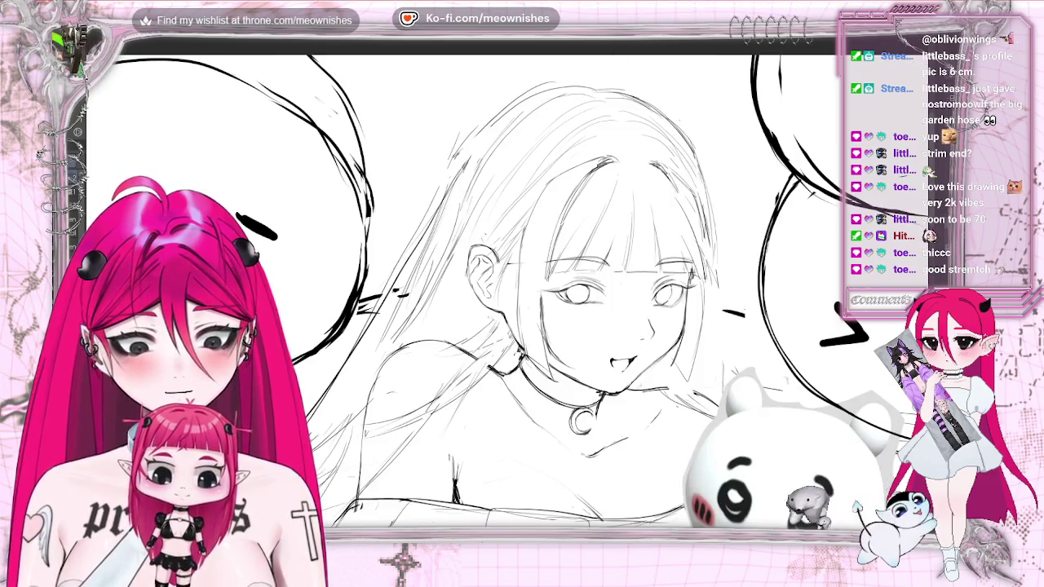
key(ctrl+minus)
key(ctrl+minus)
key(ctrl+plus)
key(ctrl+plus)
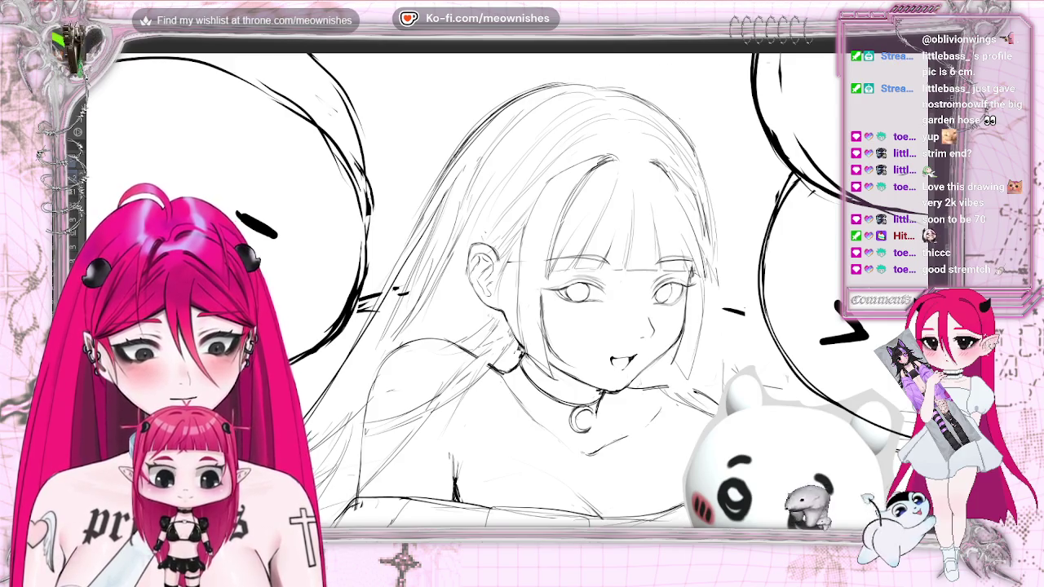
key(ctrl+0)
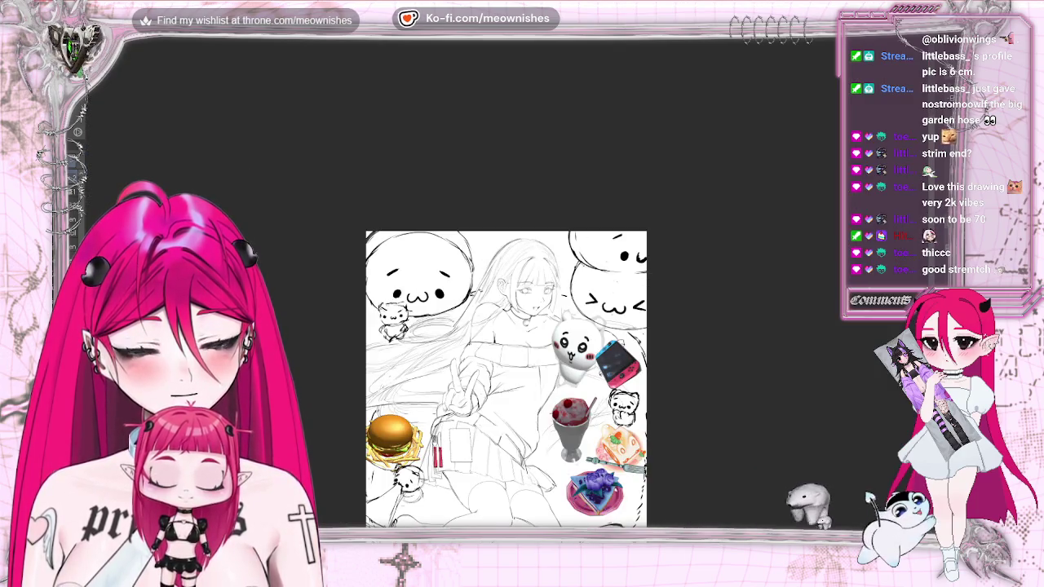
key(ctrl+minus)
key(ctrl+plus)
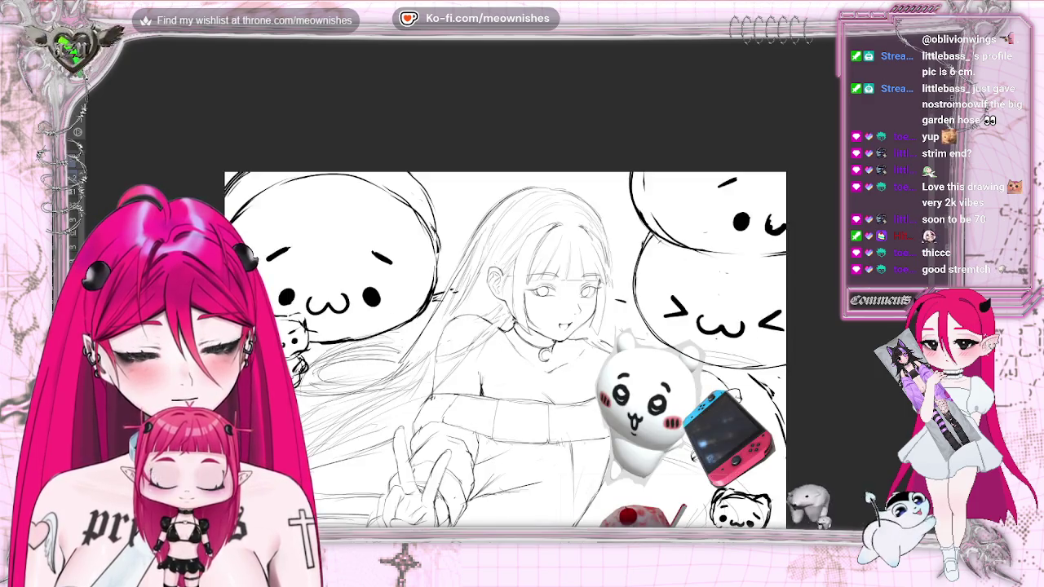
key(h)
key(ctrl+minus)
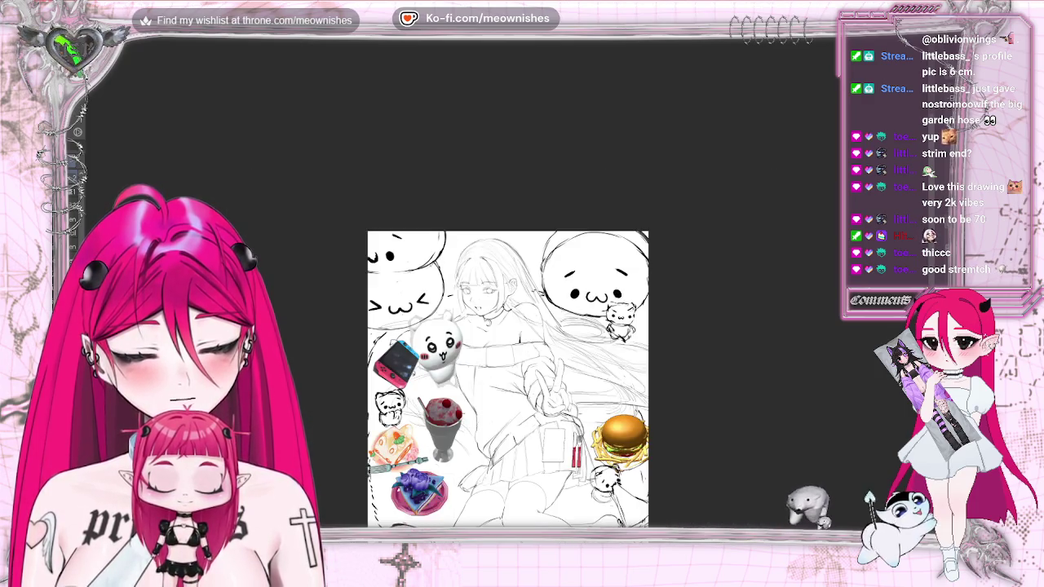
key(h)
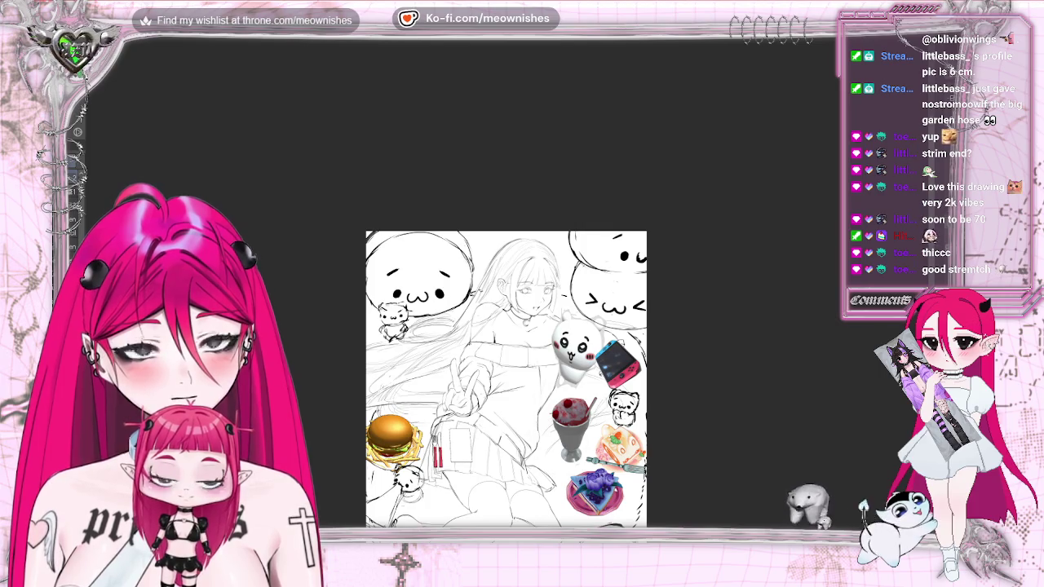
key(ctrl+plus)
key(ctrl+plus)
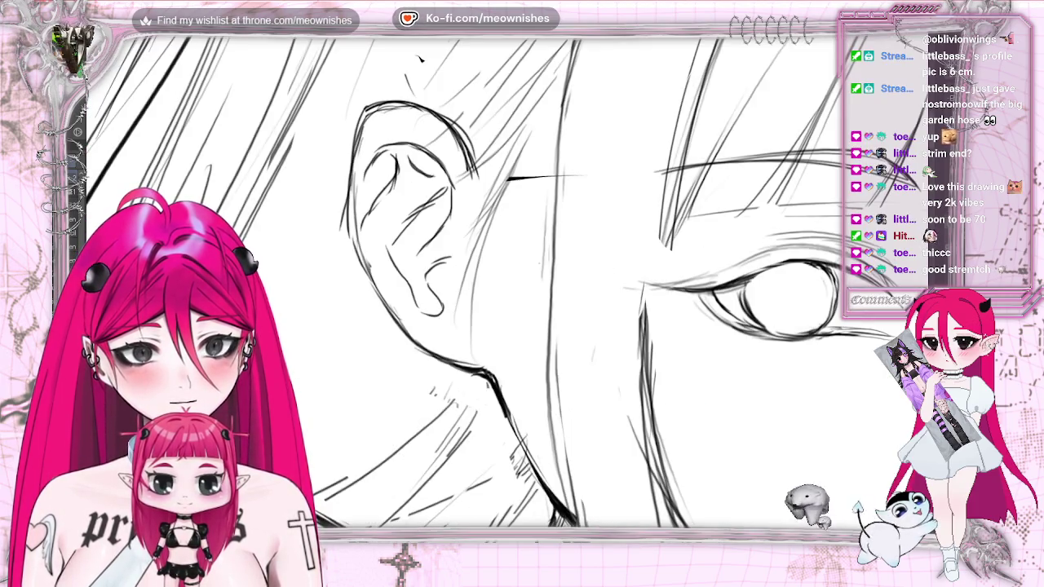
key(ctrl+minus)
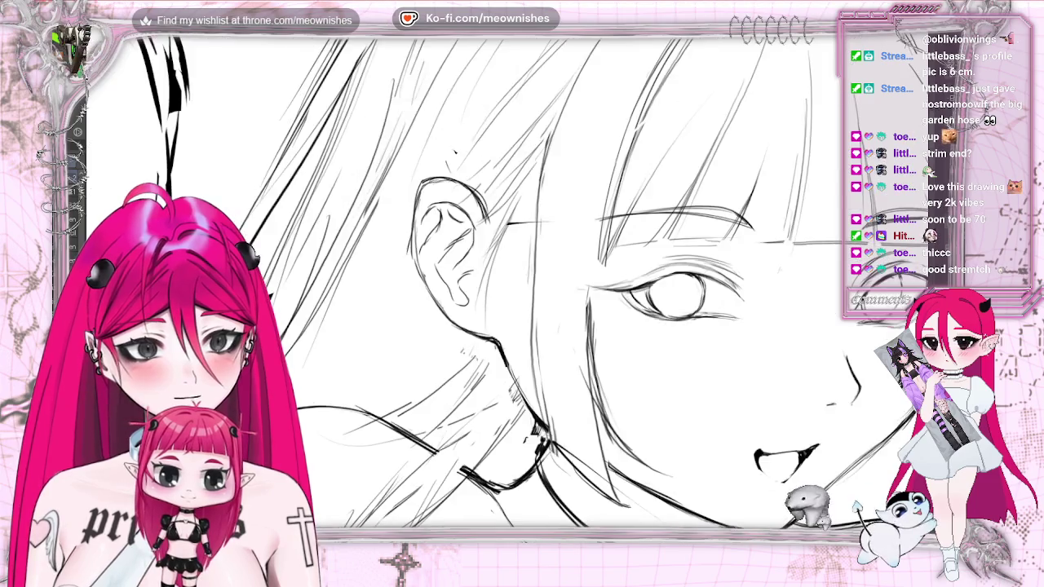
key(ctrl+minus)
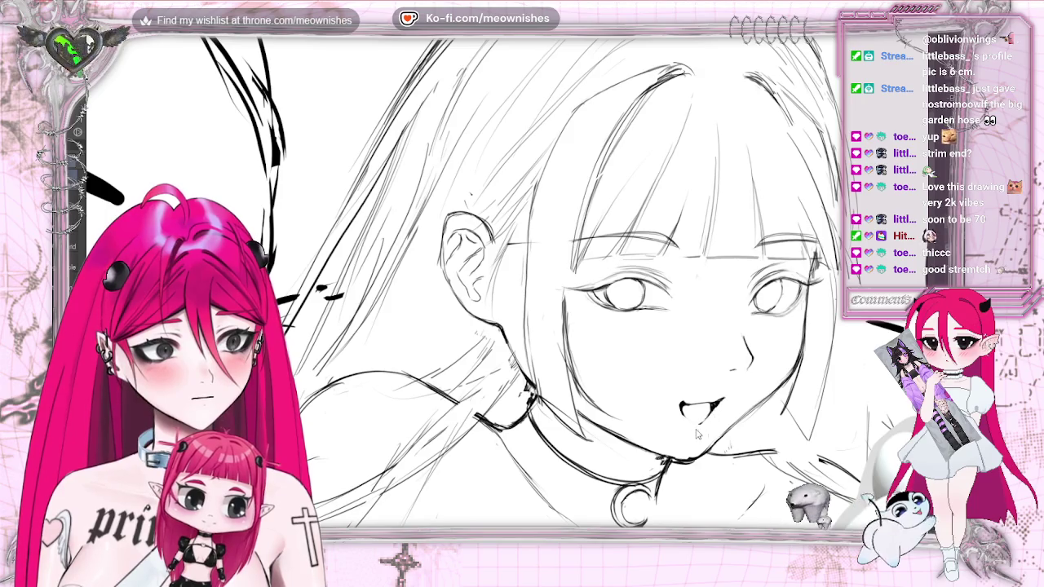
key(ctrl+minus)
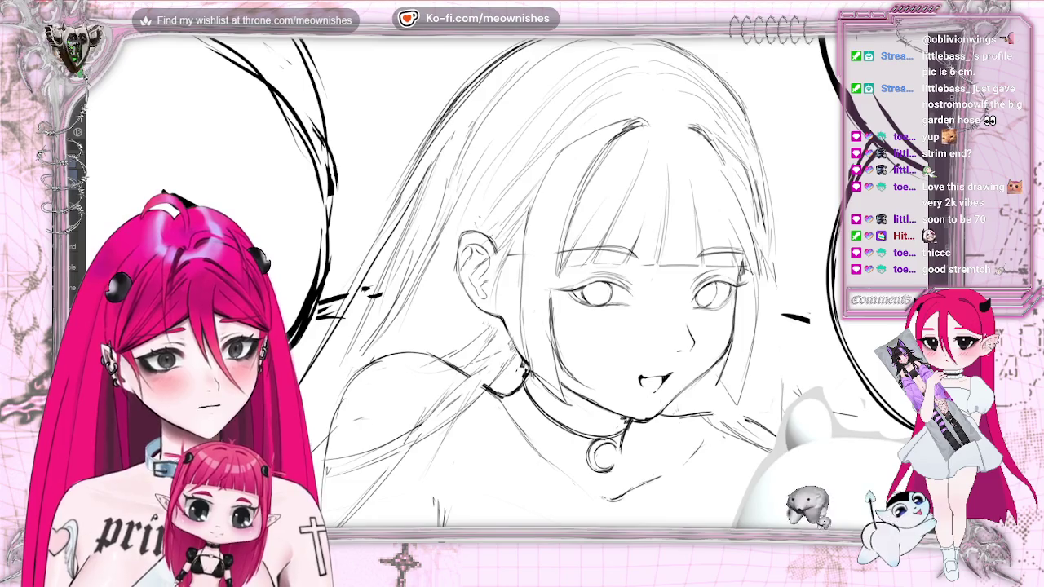
key(h)
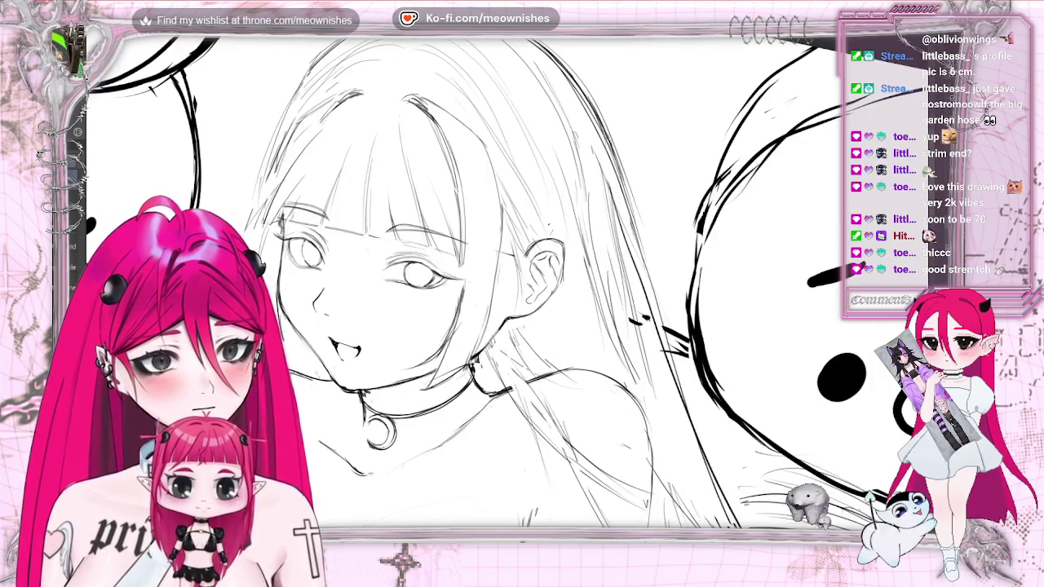
key(Delete)
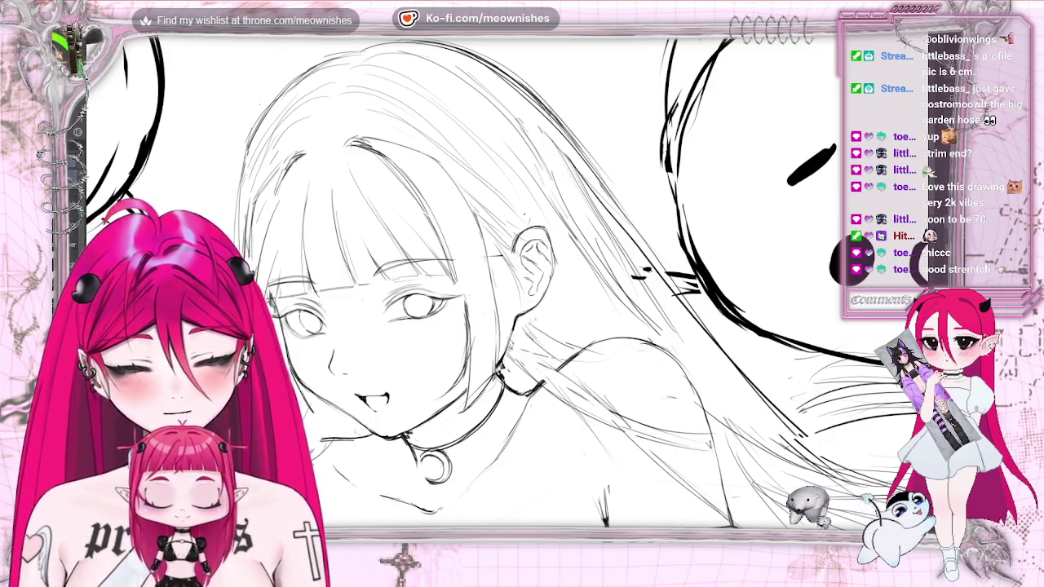
key(End)
key(m)
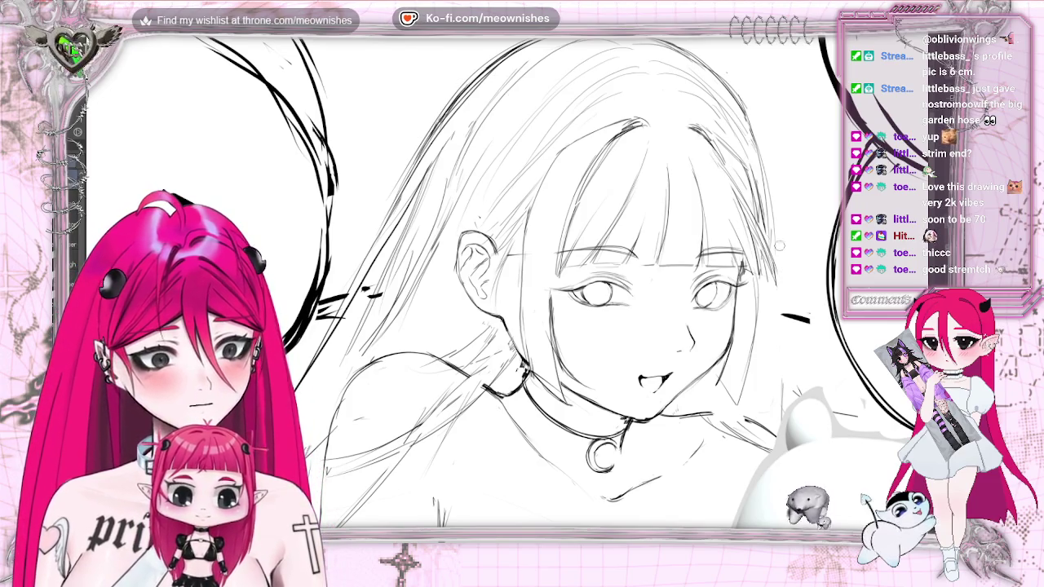
scroll(505, 351, down, 5)
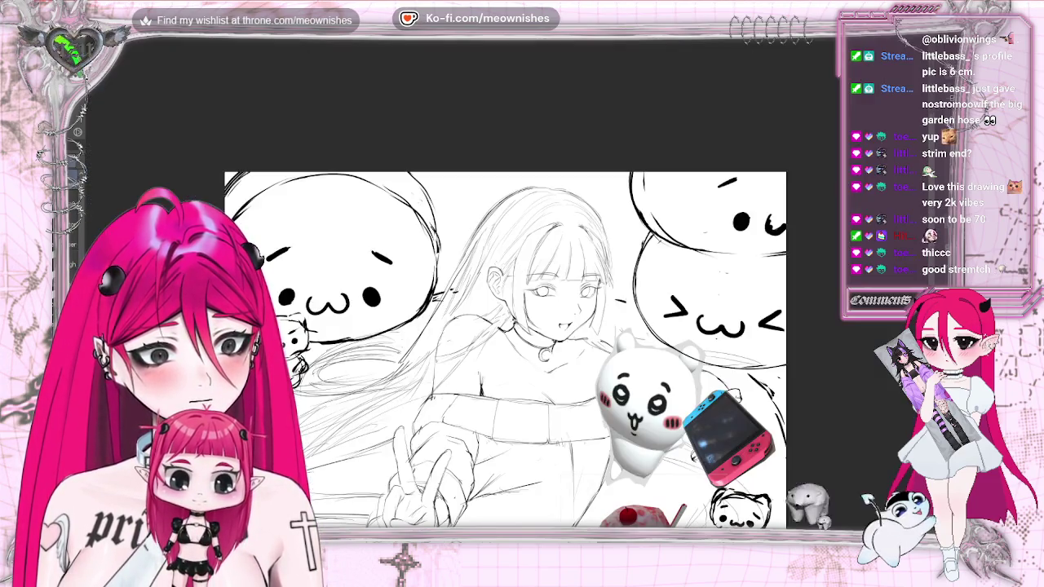
scroll(505, 351, down, 2)
scroll(506, 351, up, 6)
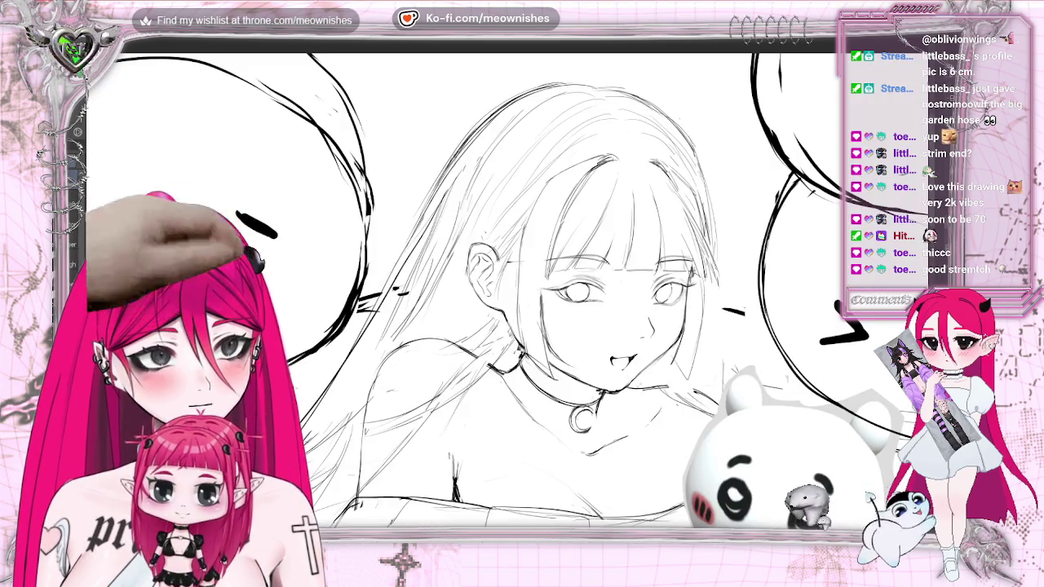
key(h)
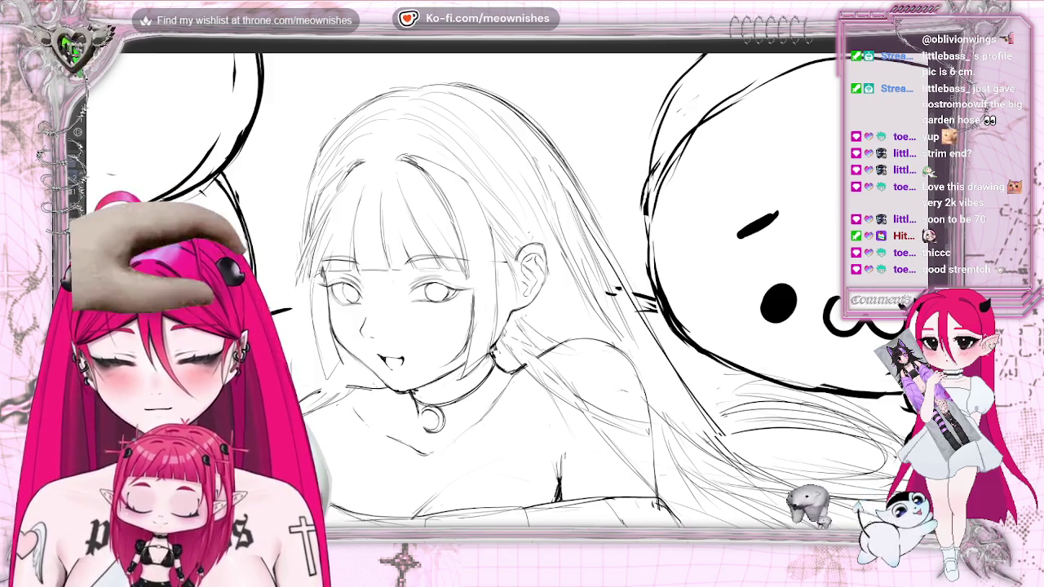
drag(489, 286, 717, 282)
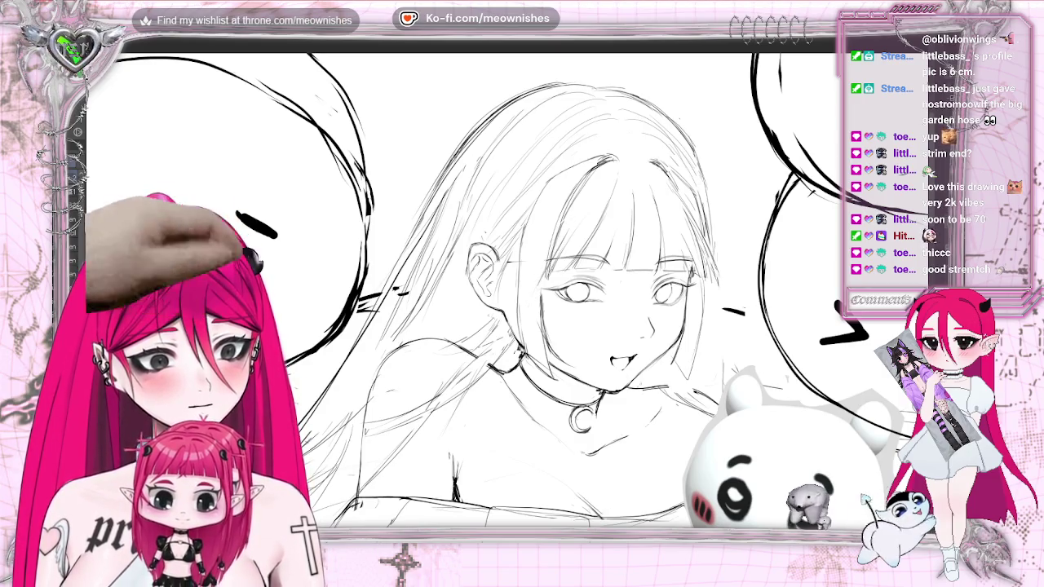
key(ctrl+minus)
key(ctrl+minus)
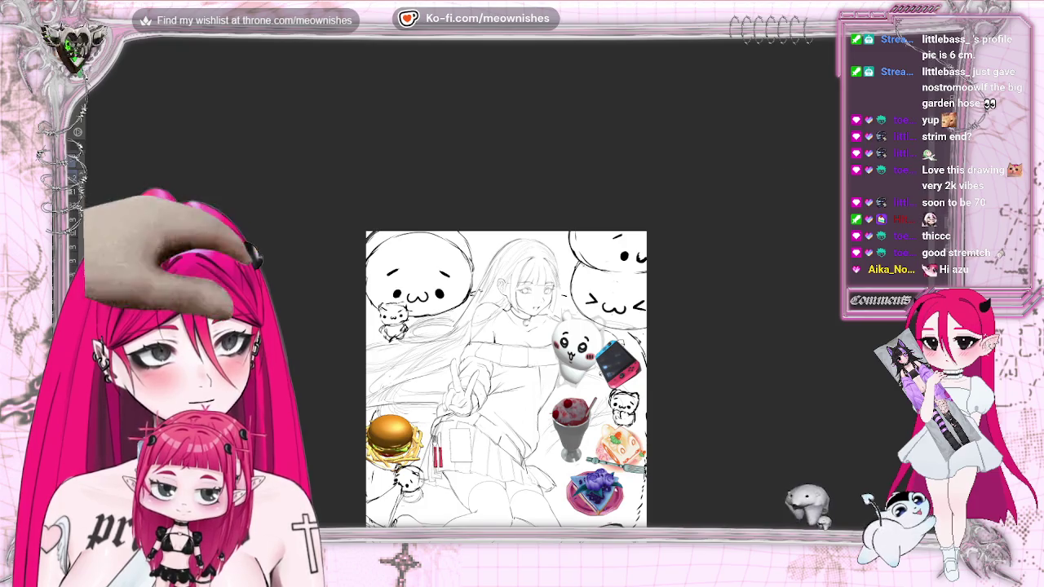
key(ctrl+plus)
key(ctrl+plus)
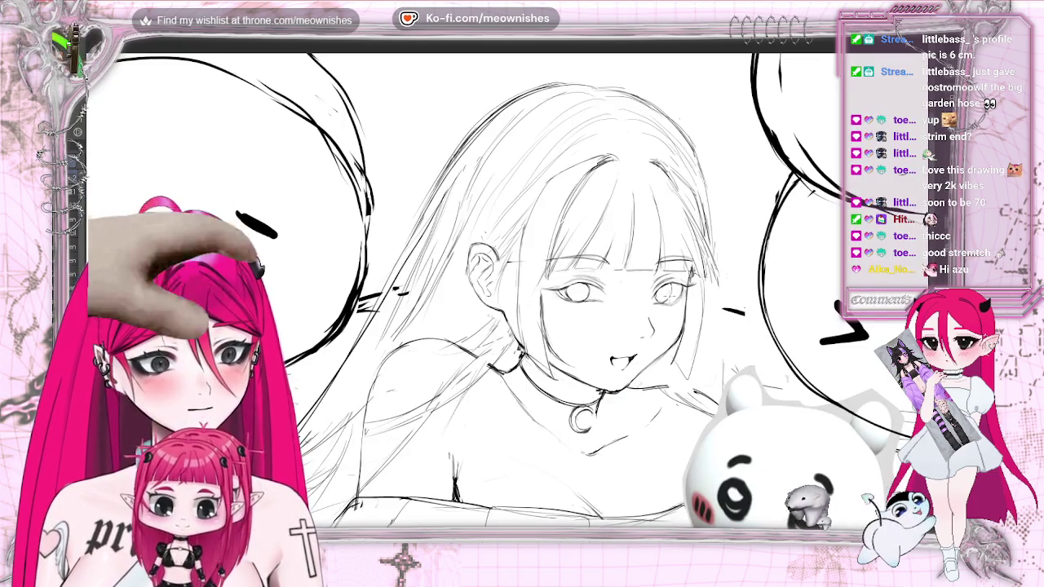
Undo the long hair strands, then zoom out, back in, and mirror the sketch view.
key(ctrl+z)
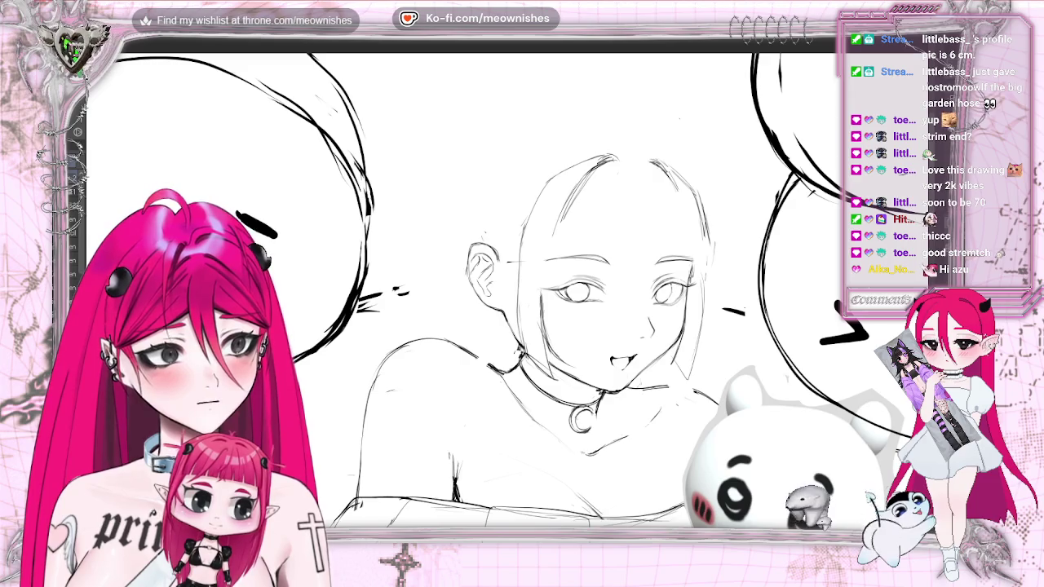
key(ctrl+minus)
key(ctrl+minus)
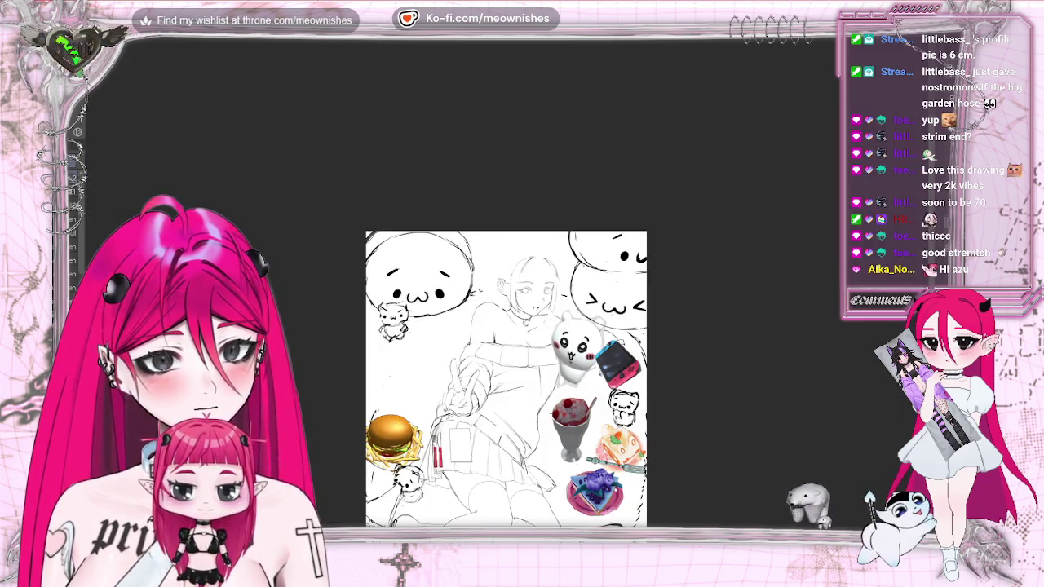
key(ctrl+plus)
key(m)
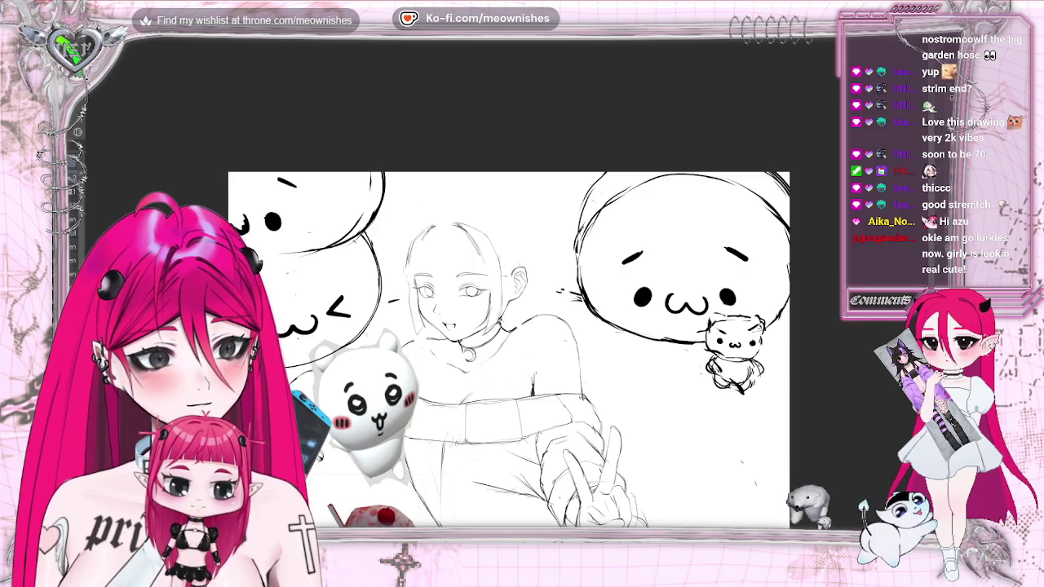
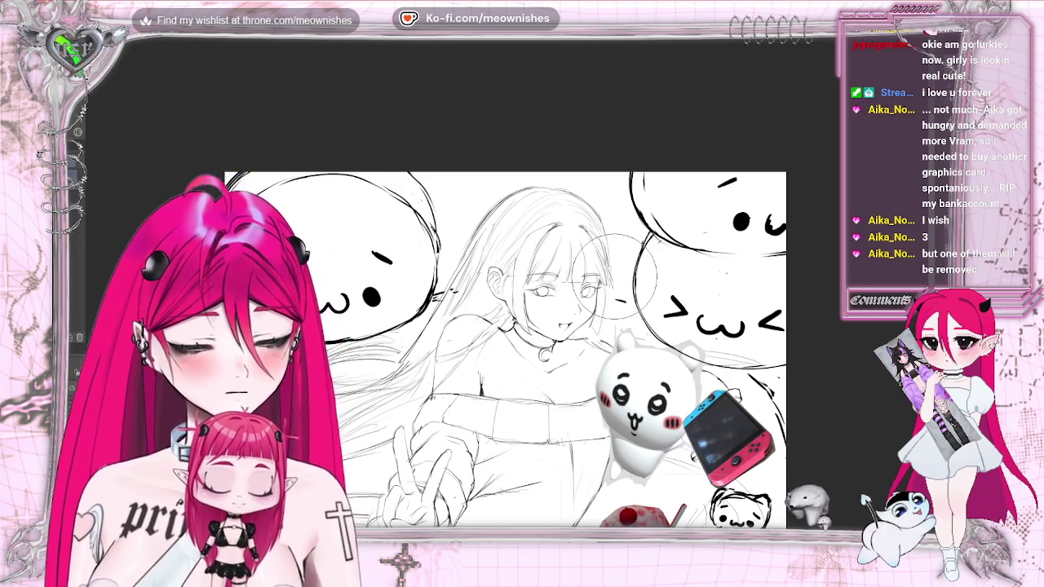
Zoom in on the girl's face and mirror the view to check the sketch's proportions.
key(ctrl+0)
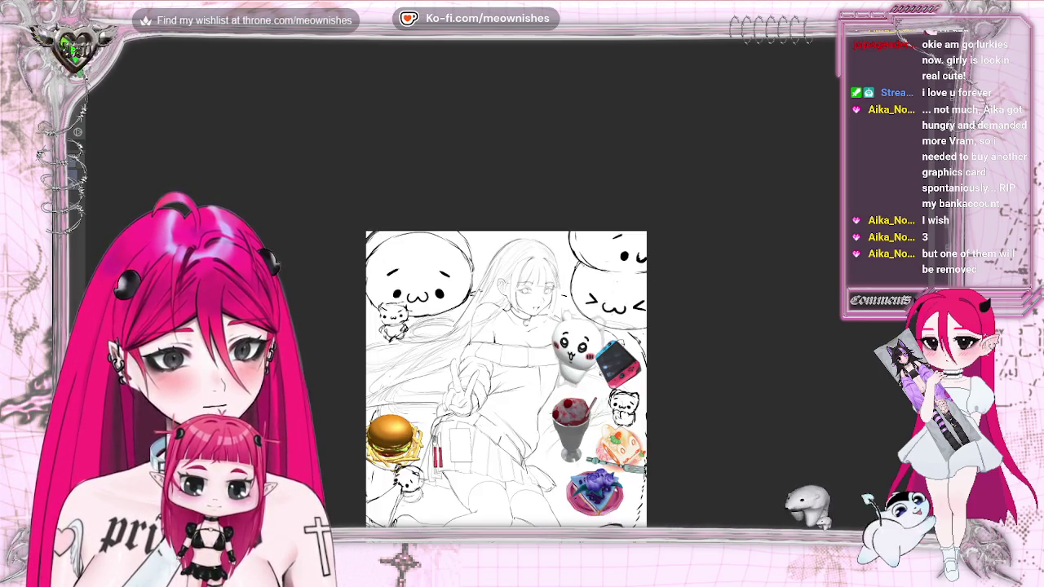
key(ctrl+plus)
key(ctrl+plus)
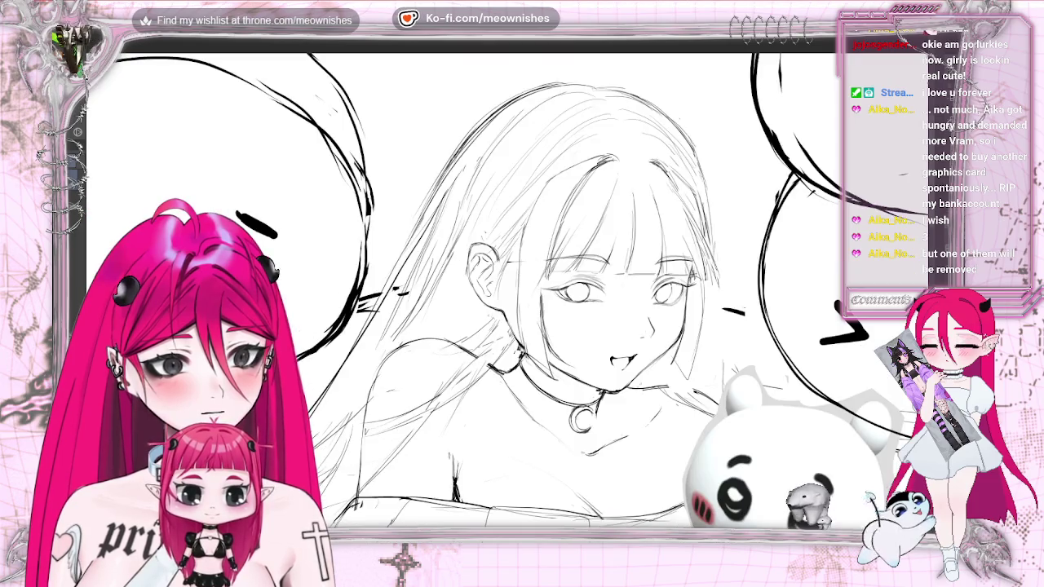
key(h)
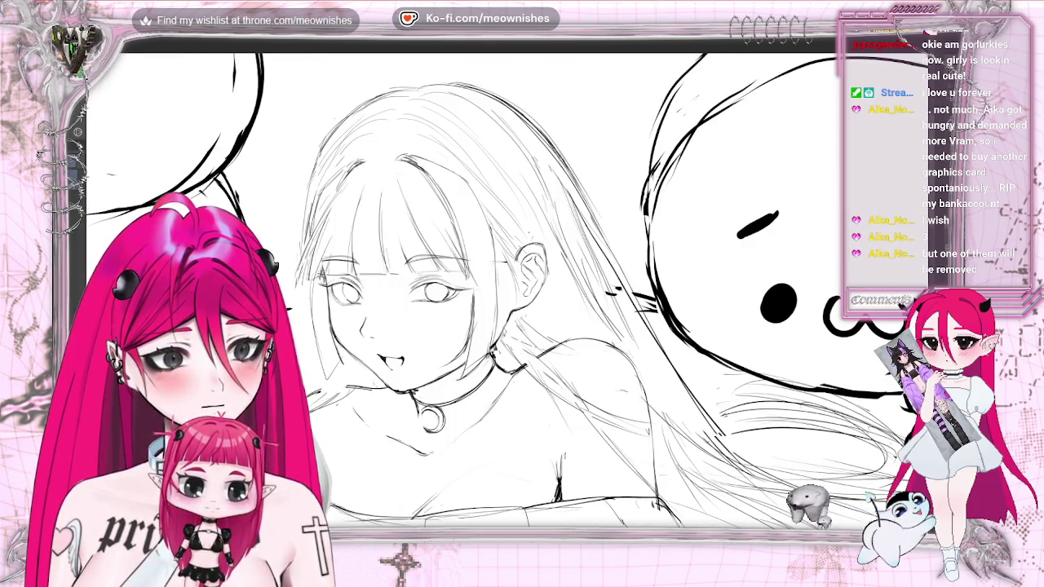
key(h)
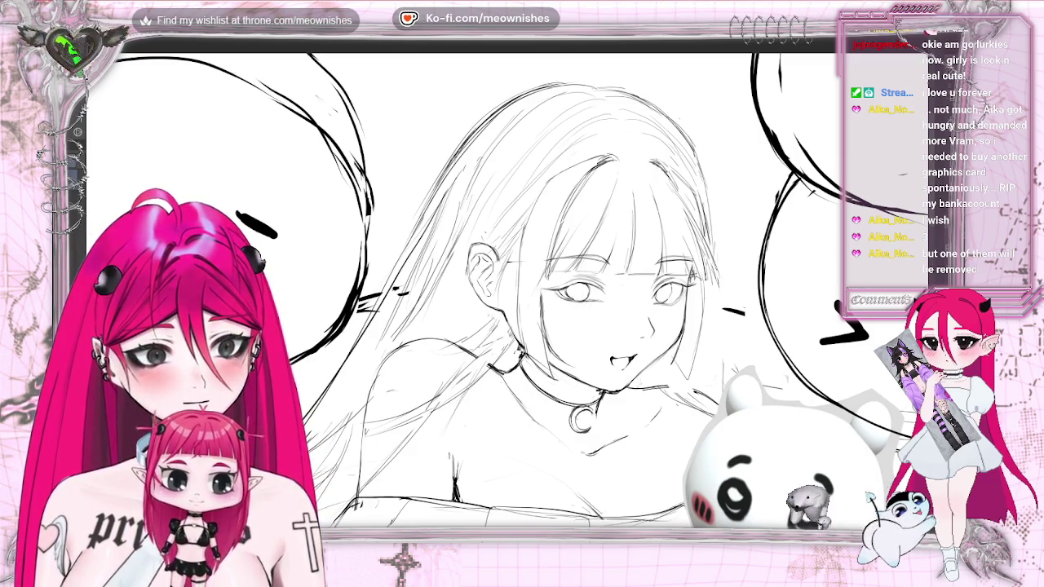
scroll(505, 358, down, 10)
scroll(506, 281, up, 10)
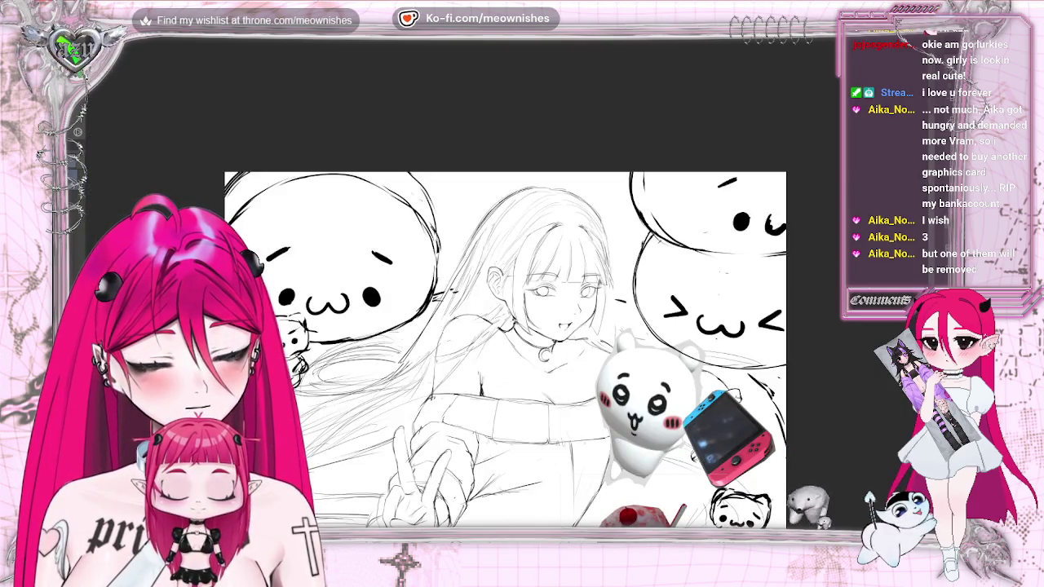
scroll(505, 351, down, 5)
key(m)
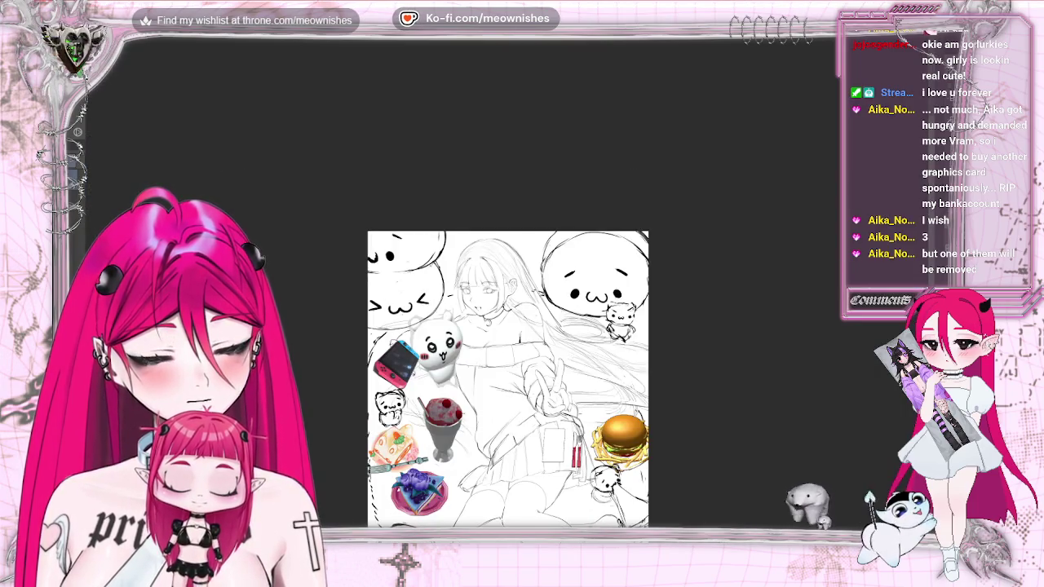
key(m)
scroll(505, 359, down, 5)
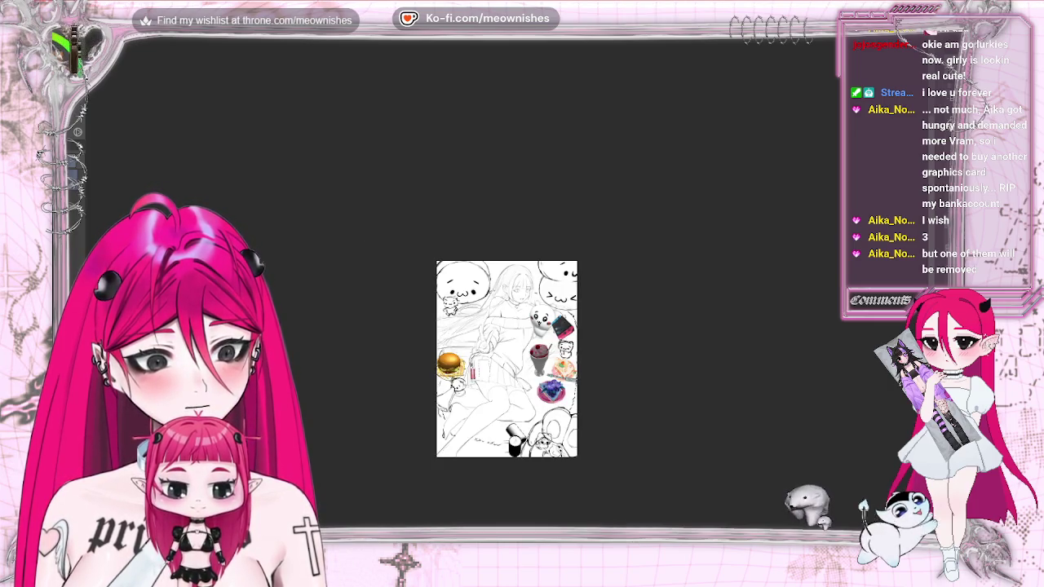
scroll(506, 326, up, 5)
scroll(505, 326, up, 5)
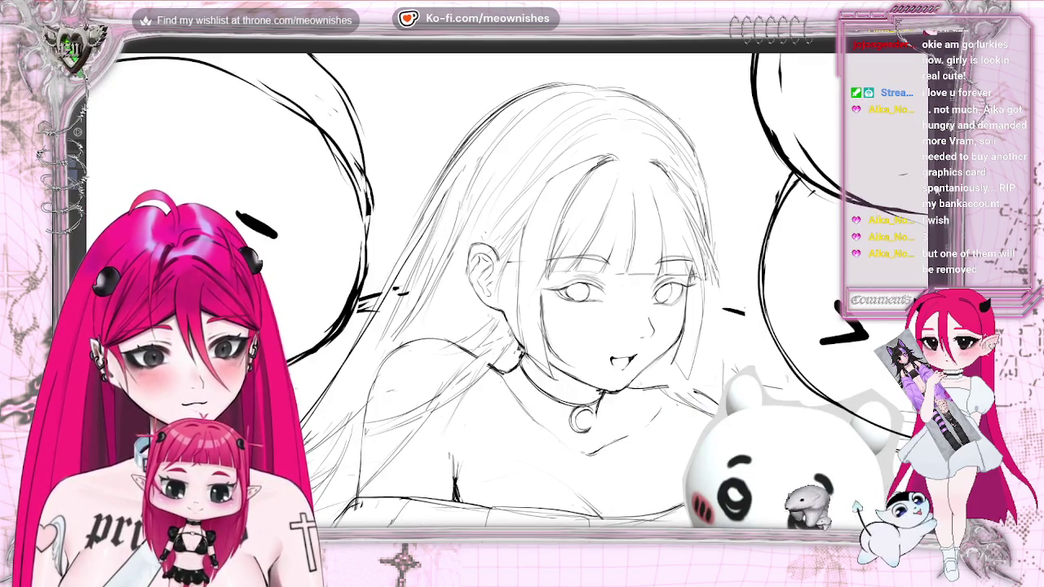
scroll(522, 326, down, 1)
scroll(522, 326, down, 4)
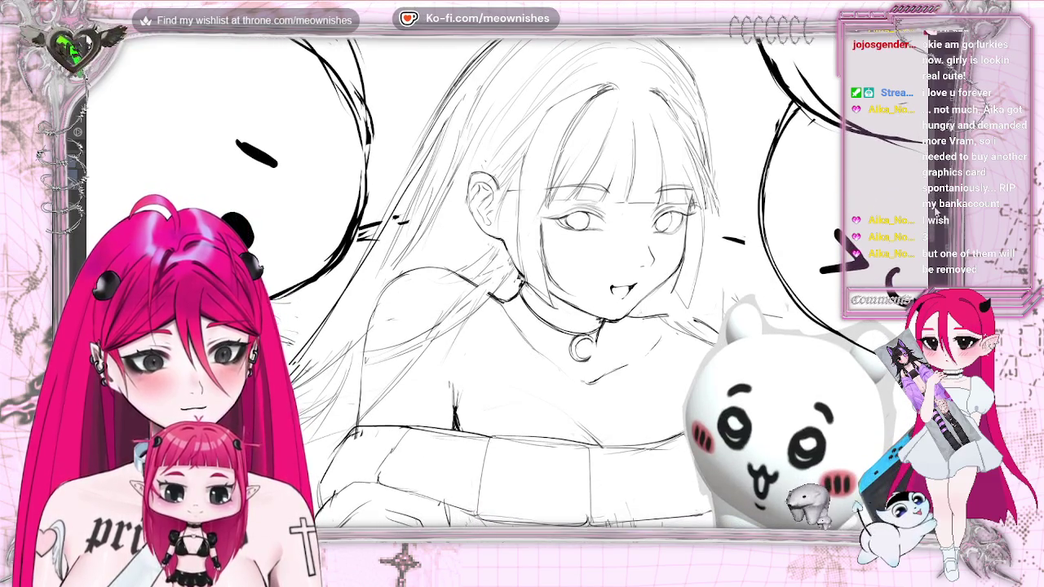
scroll(522, 326, up, 2)
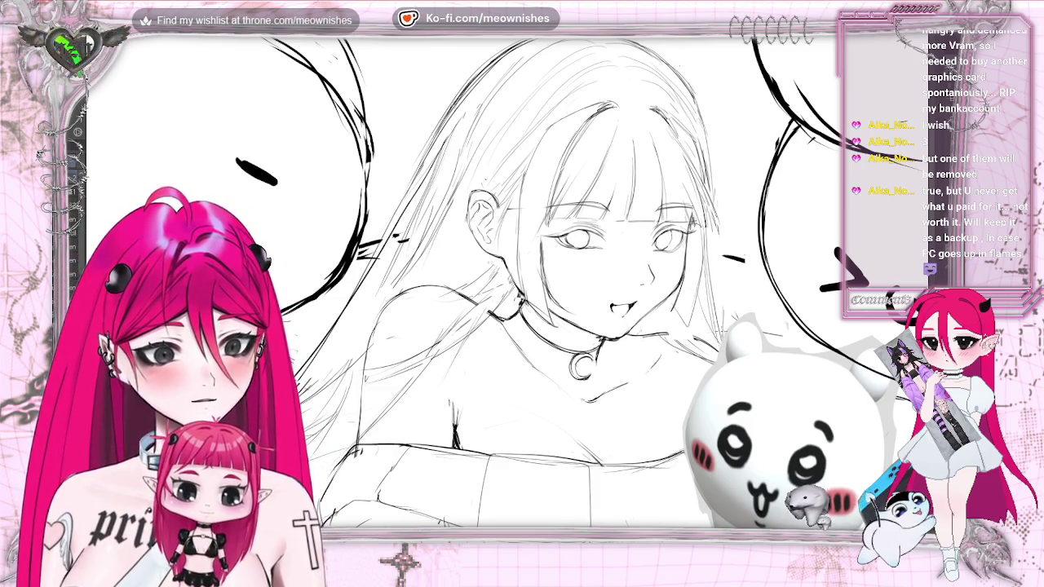
Review the whole illustration and the face close up, flipping the view to recheck it.
key(ctrl+0)
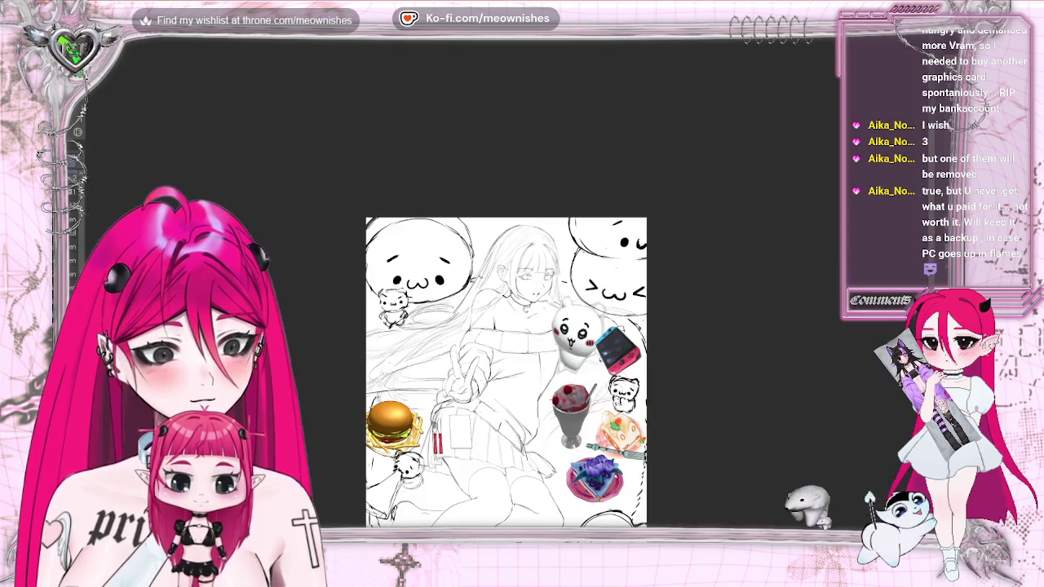
key(ctrl+plus)
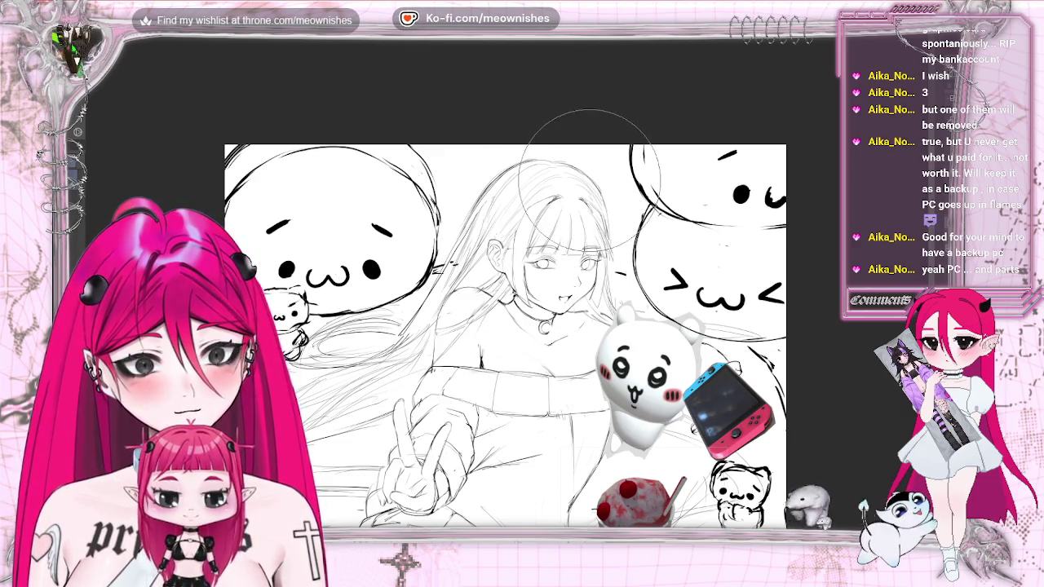
key(ctrl+0)
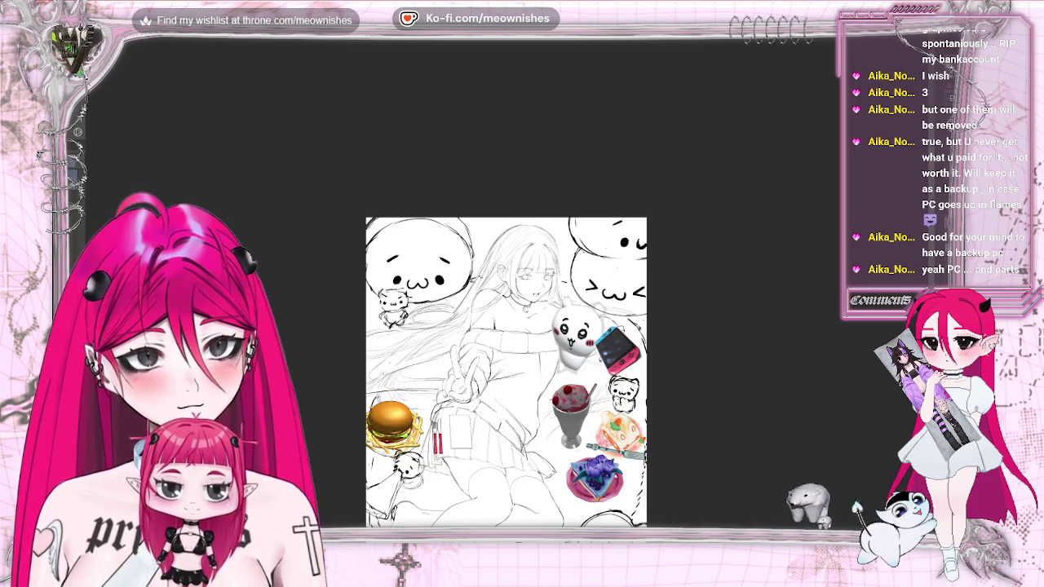
key(ctrl+alt+0)
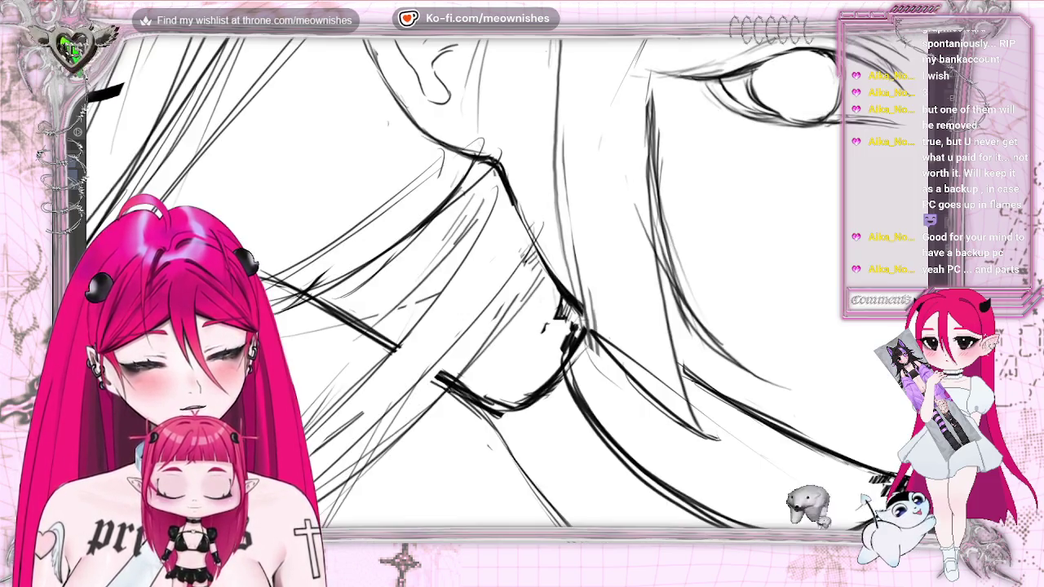
key(ctrl+0)
key(ctrl+minus)
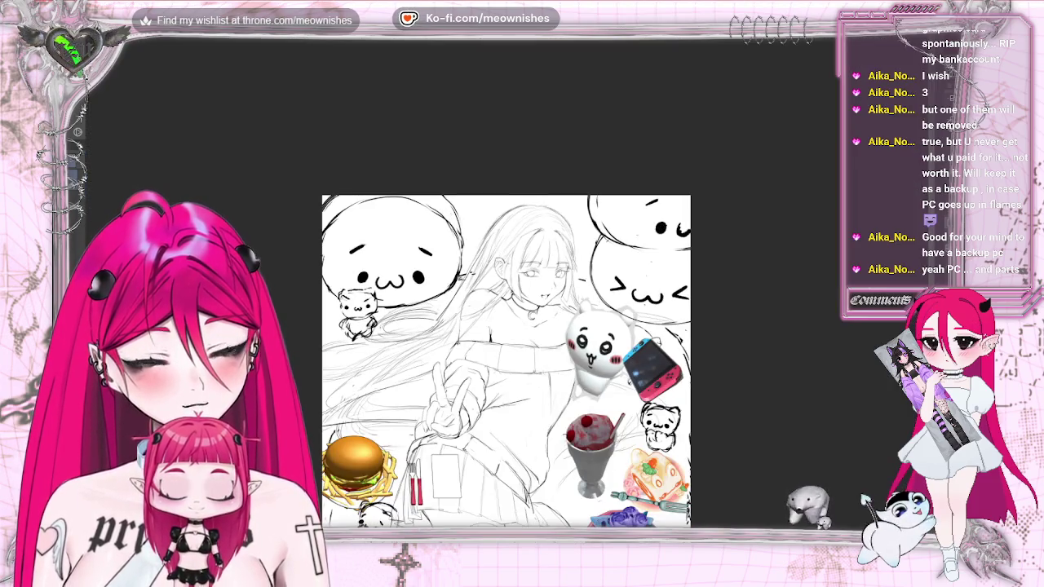
scroll(505, 358, down, 2)
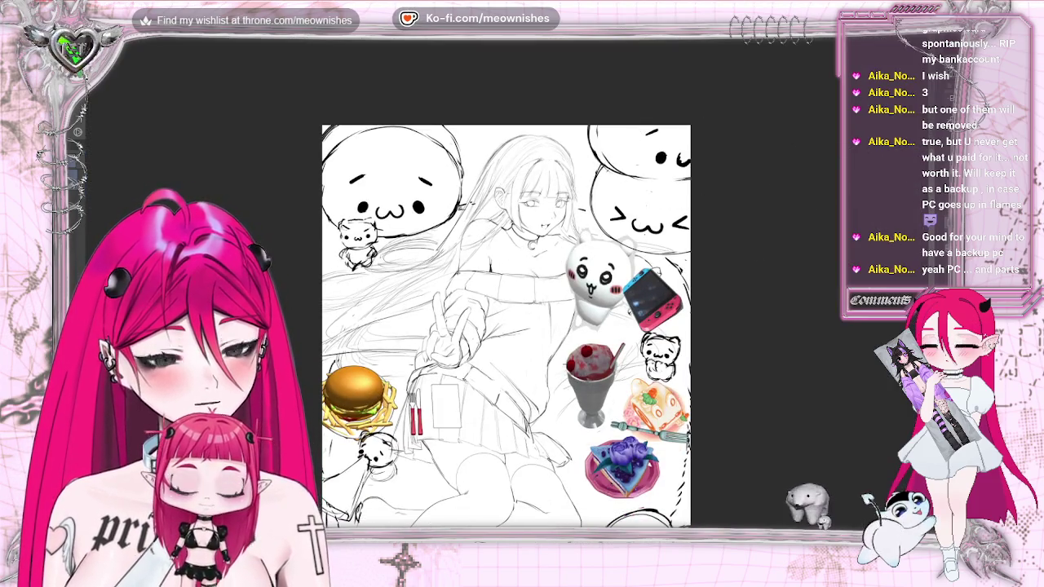
key(h)
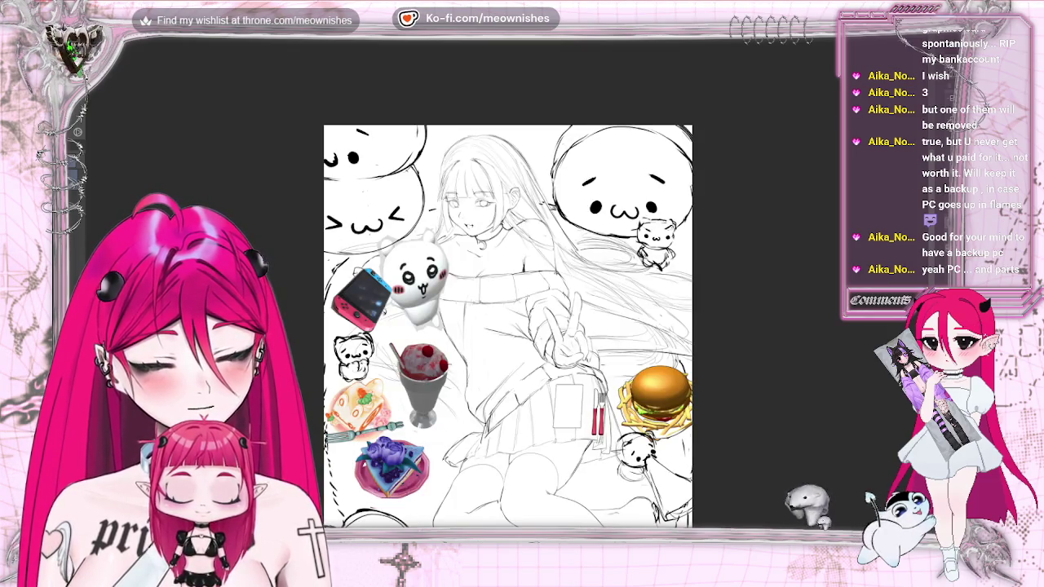
key(ctrl+minus)
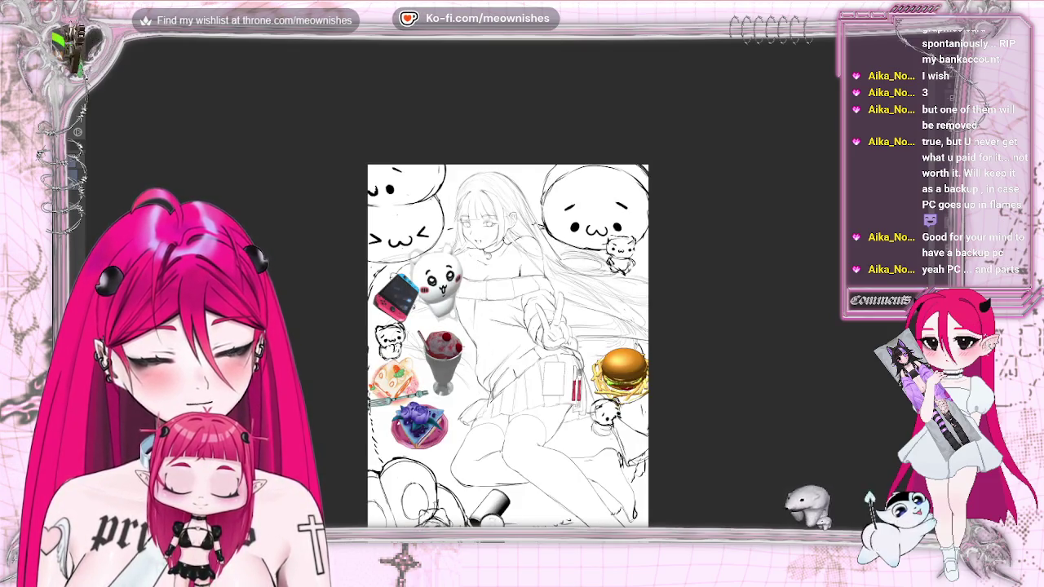
key(h)
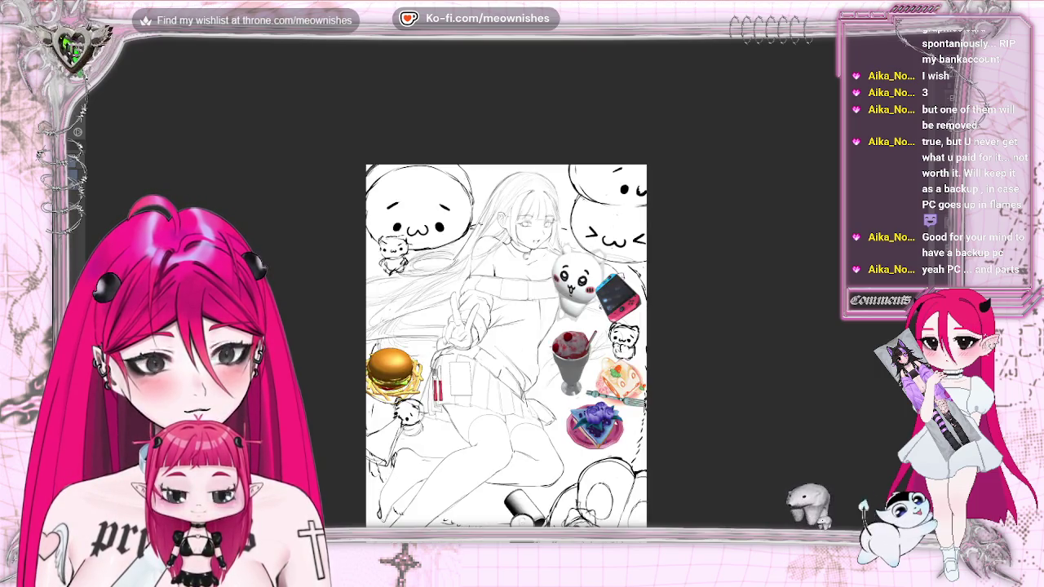
key(ctrl+plus)
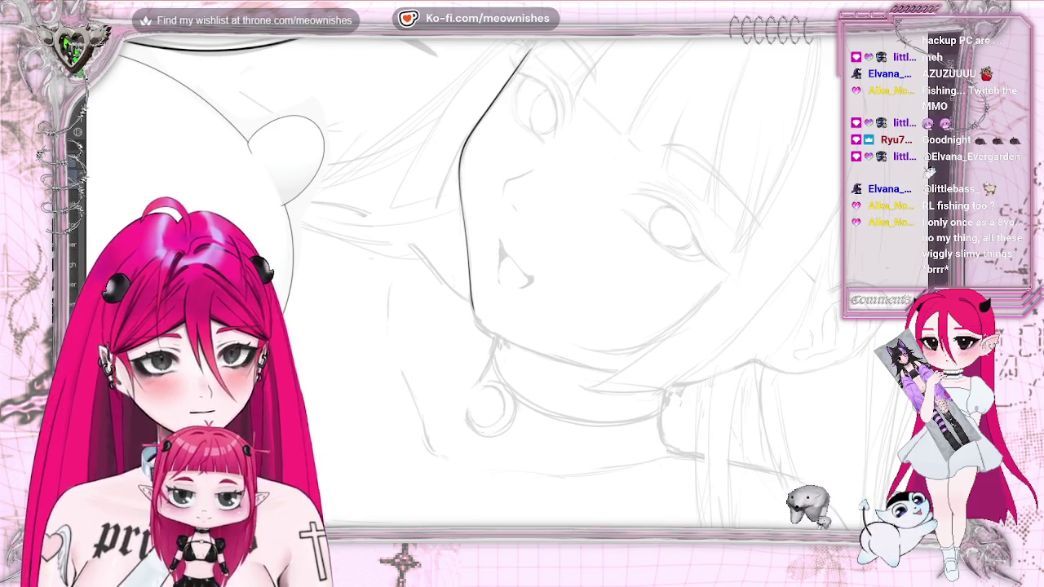
Extend the black ink stroke further along the face.
scroll(570, 285, up, 1)
scroll(571, 285, up, 1)
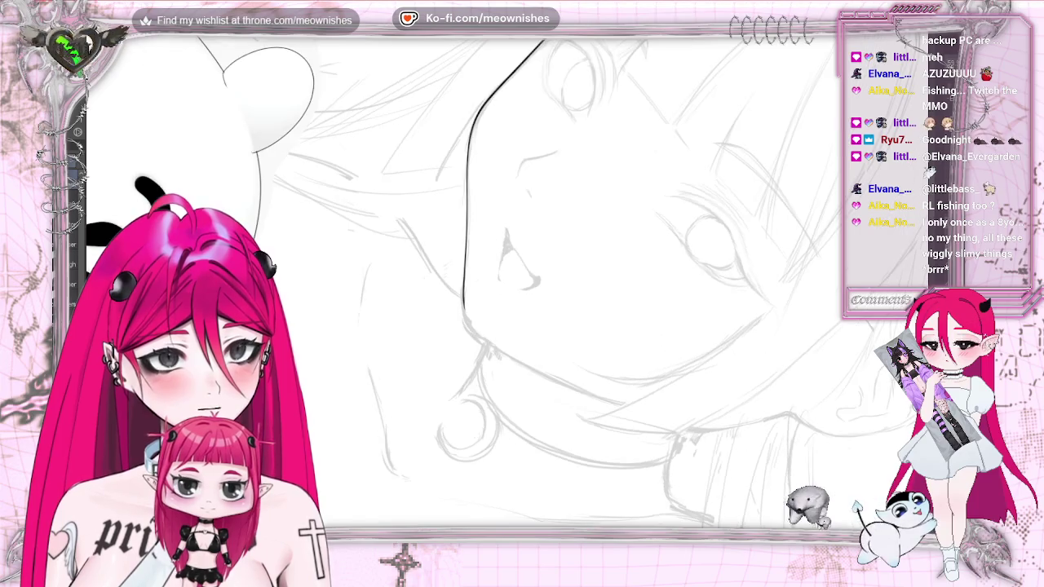
scroll(490, 244, up, 1)
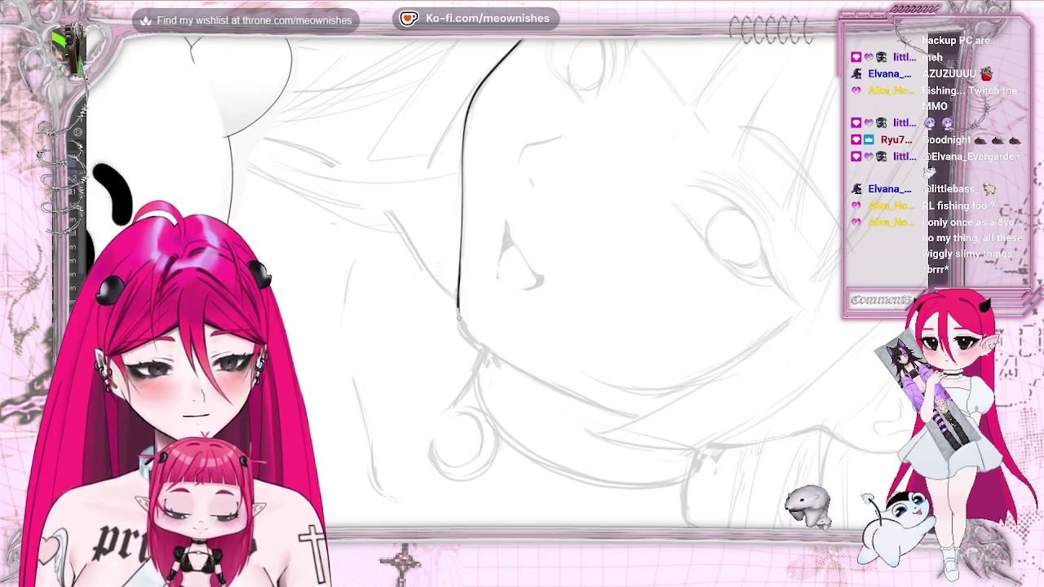
drag(677, 422, 693, 423)
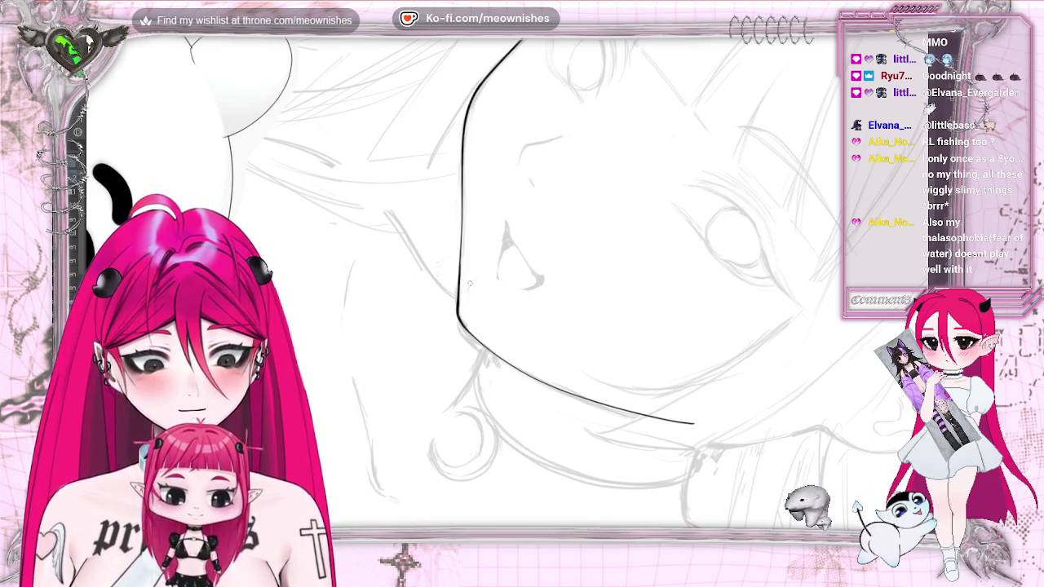
Rotate the canvas and thicken the jawline's vertical part and upper curve.
mouse_move(521, 277)
mouse_down()
mouse_move(489, 244)
mouse_move(506, 261)
mouse_move(538, 245)
mouse_move(505, 244)
mouse_move(490, 261)
mouse_up()
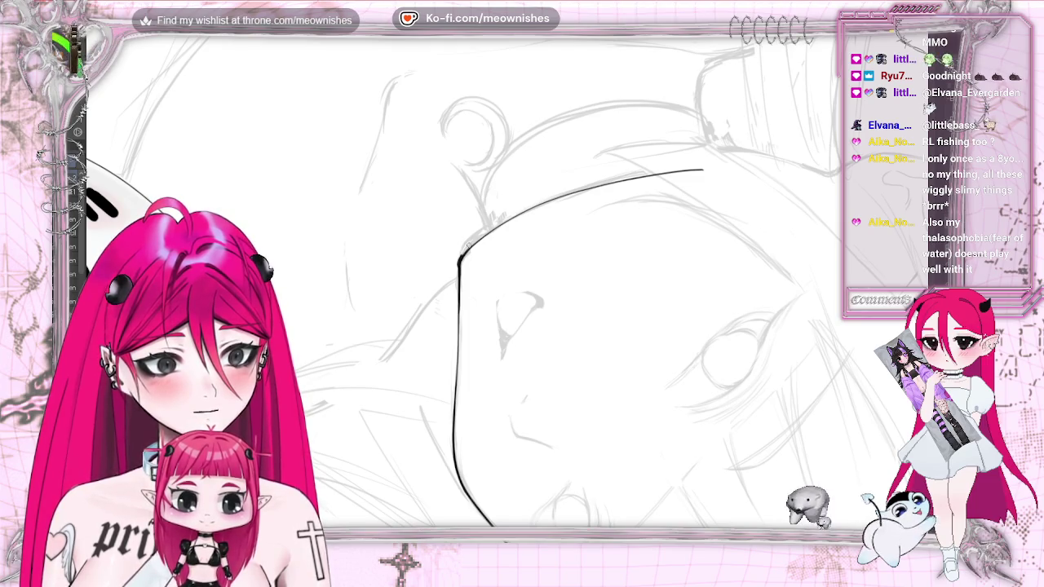
scroll(571, 285, up, 2)
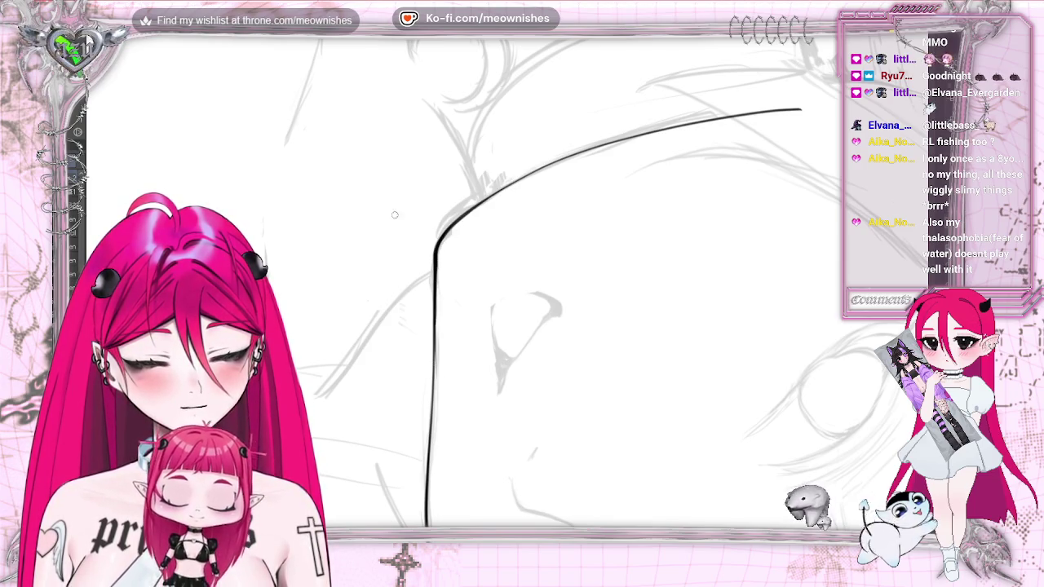
drag(438, 238, 435, 304)
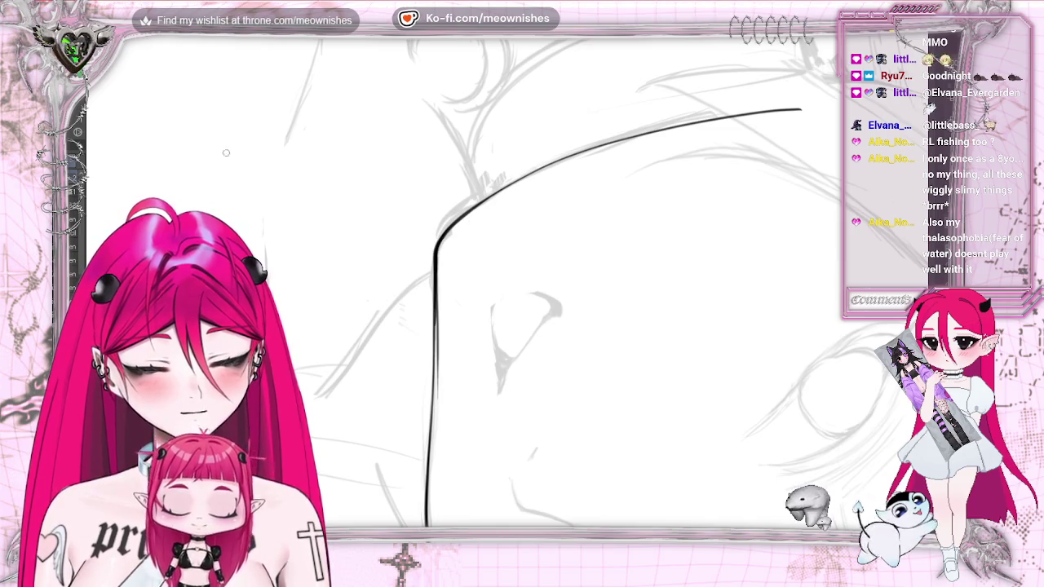
drag(438, 247, 436, 415)
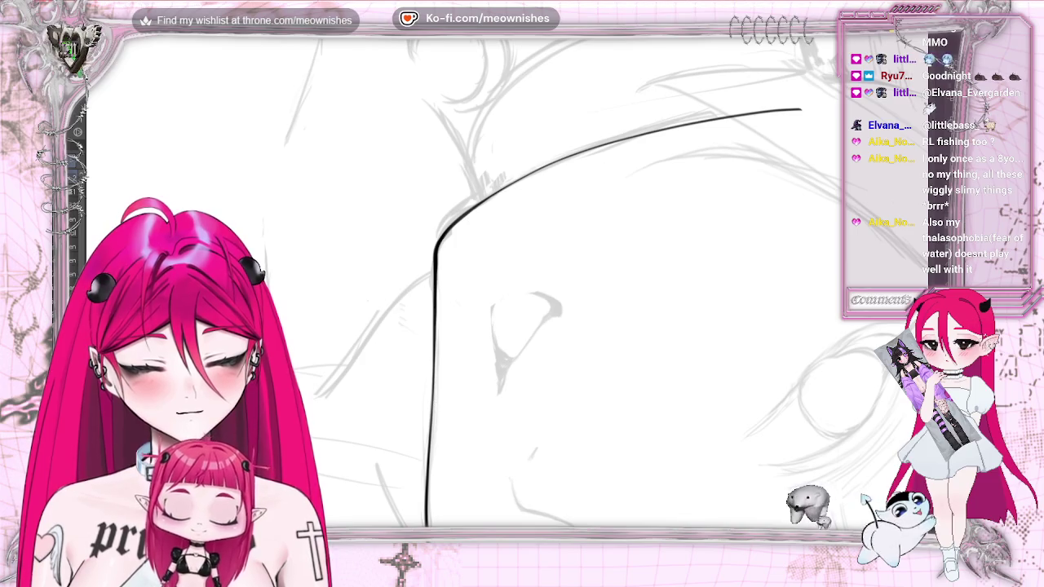
drag(460, 207, 807, 106)
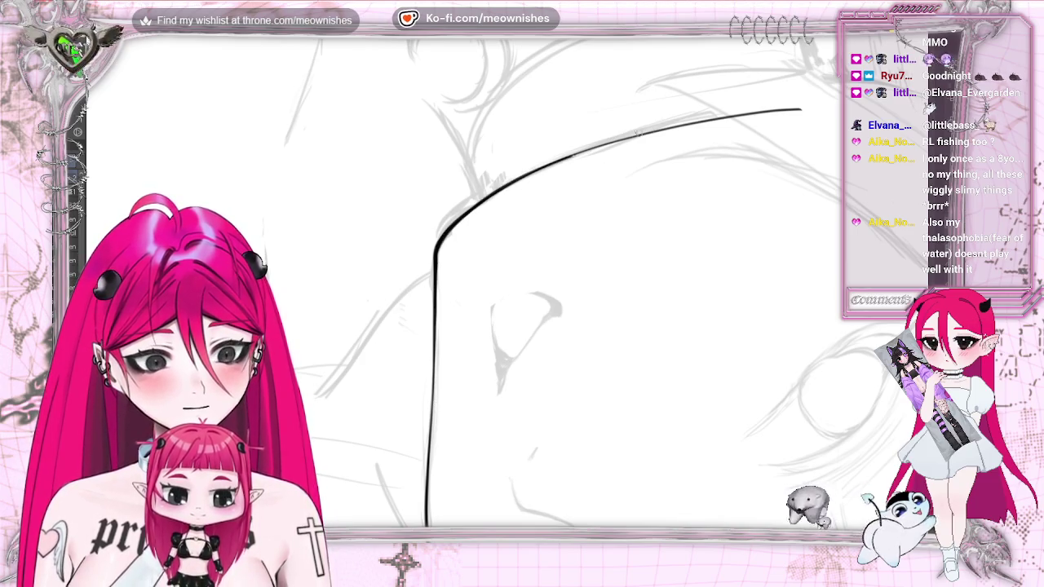
Erase the right end of the jaw line and redraw it.
scroll(522, 286, down, 2)
scroll(521, 286, down, 2)
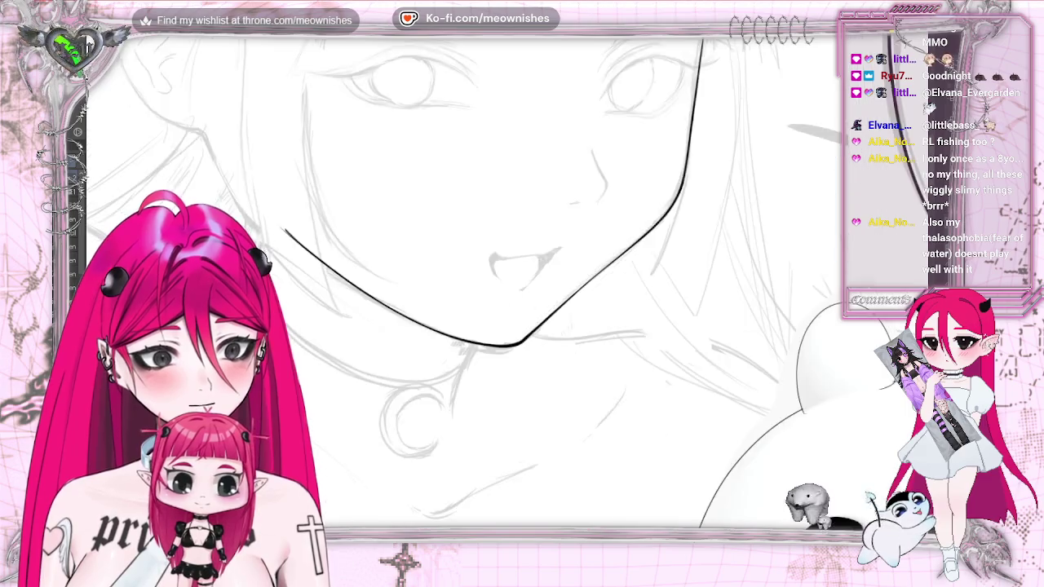
scroll(521, 286, down, 2)
scroll(521, 286, down, 2)
scroll(521, 285, down, 1)
scroll(521, 285, up, 2)
scroll(522, 286, up, 2)
scroll(522, 286, up, 1)
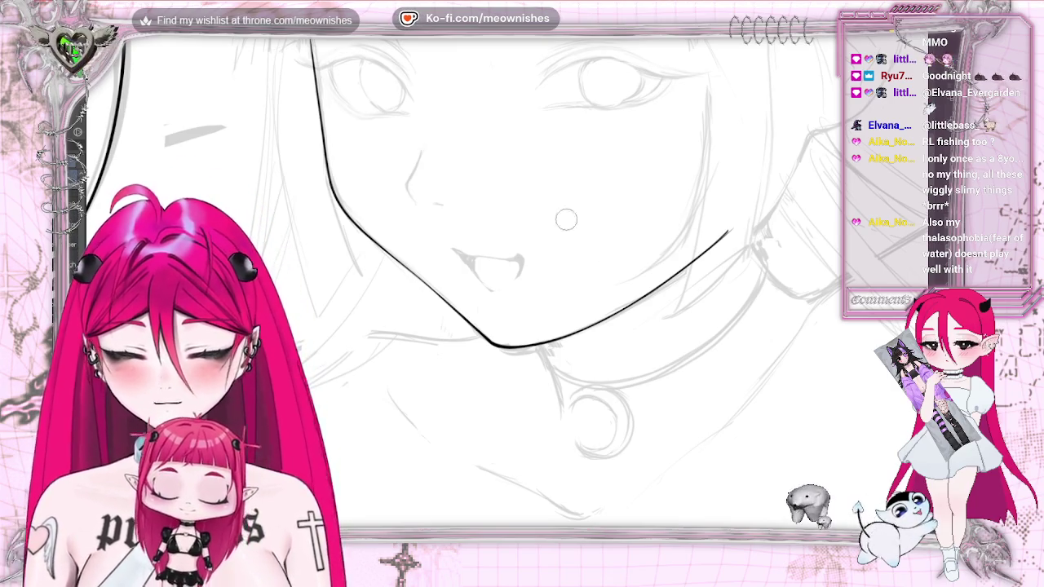
mouse_move(501, 363)
mouse_down()
mouse_move(668, 292)
mouse_move(750, 231)
mouse_up()
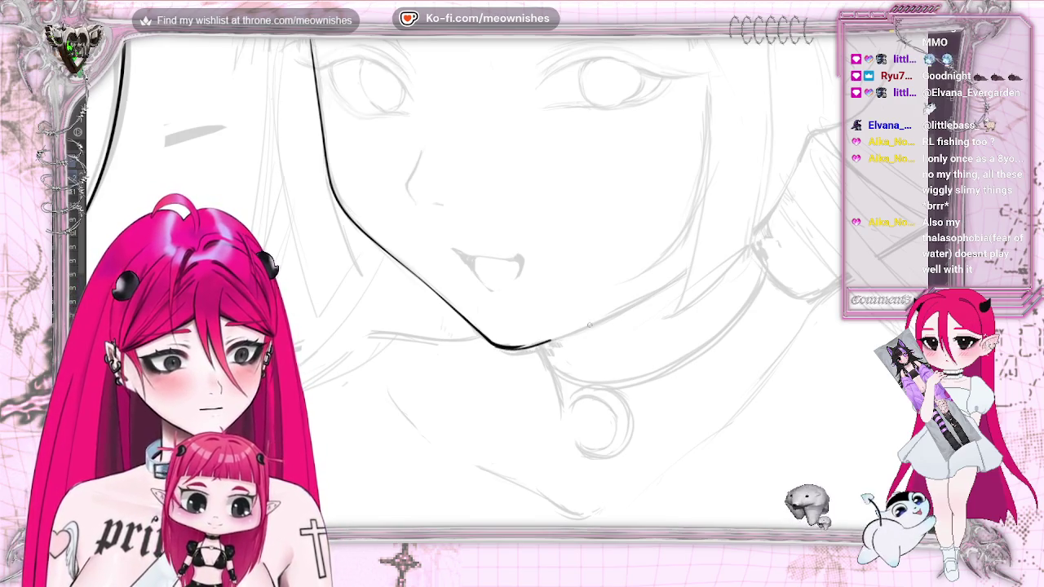
drag(693, 269, 660, 289)
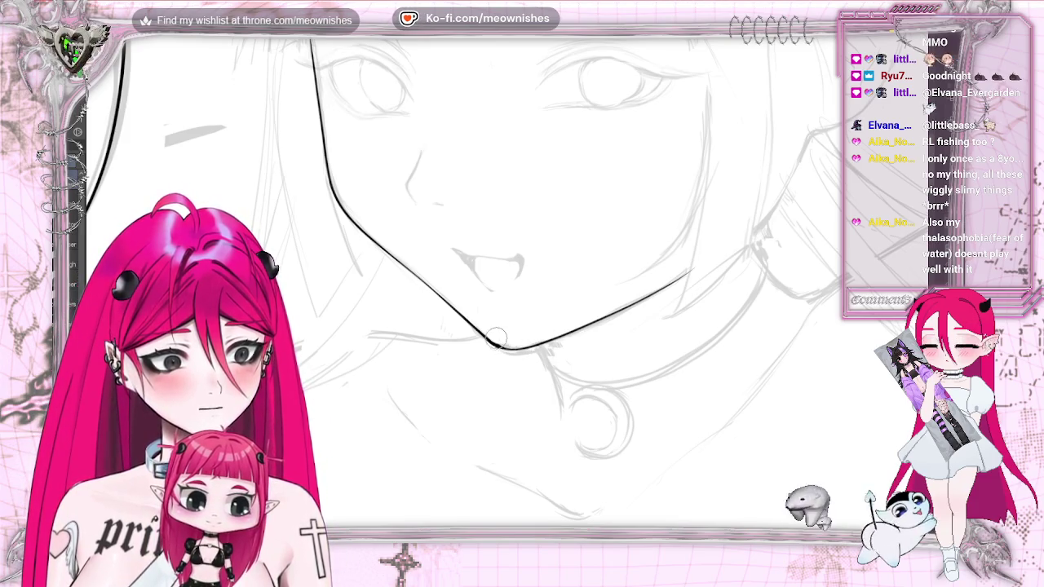
Thicken the jawline corner, then mirror and rotate the view clockwise to check it.
key(minus)
key(minus)
key(minus)
key(minus)
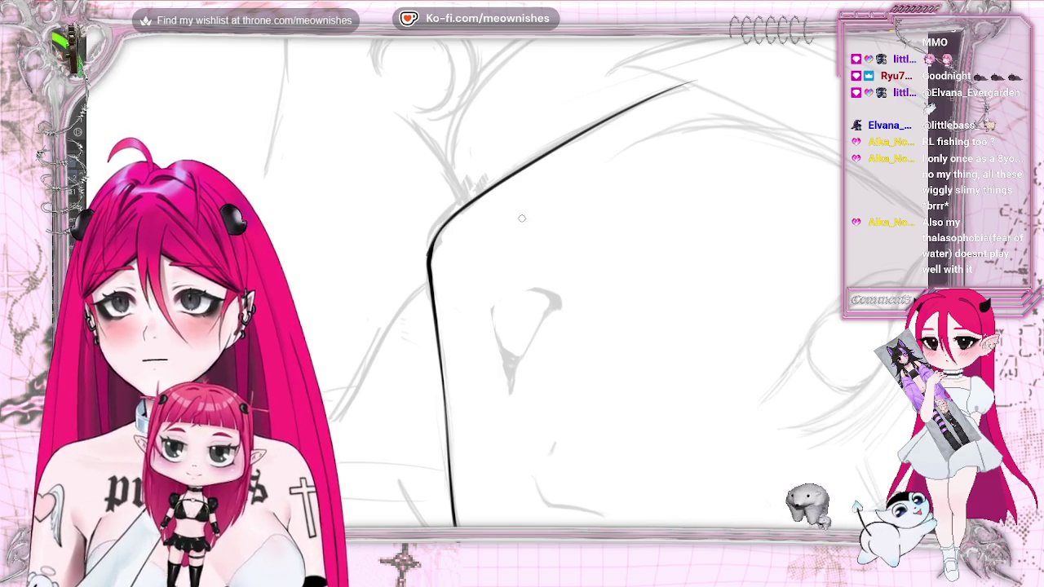
drag(426, 257, 458, 211)
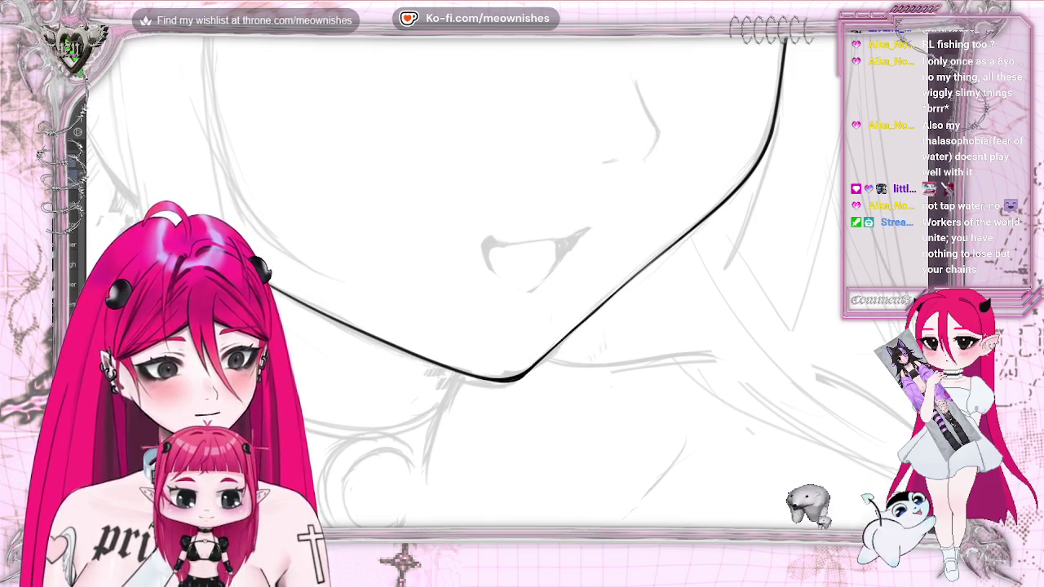
key(h)
key(ctrl+bracketright)
key(ctrl+bracketright)
key(ctrl+bracketright)
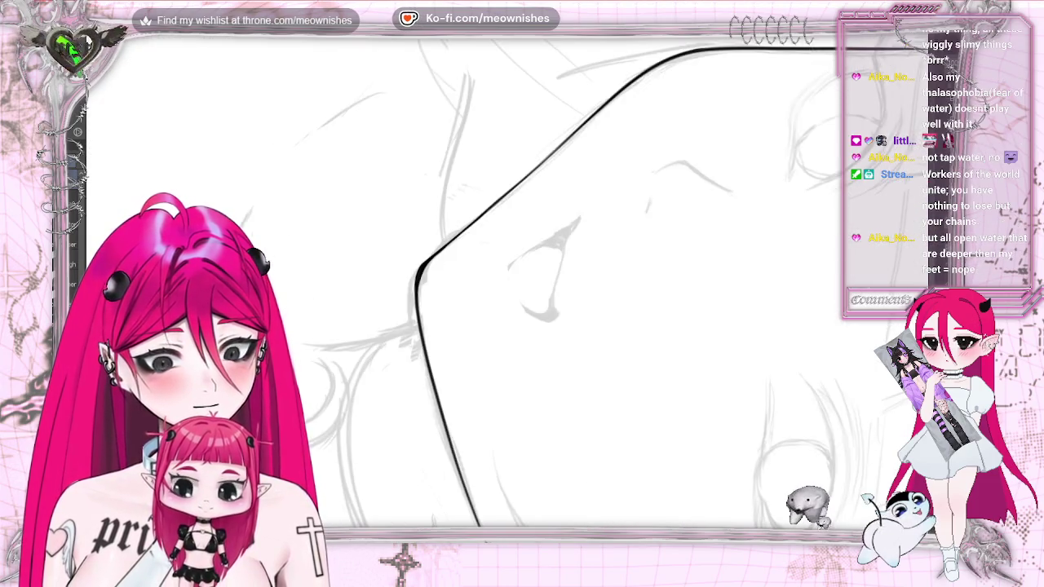
key(ctrl+bracketright)
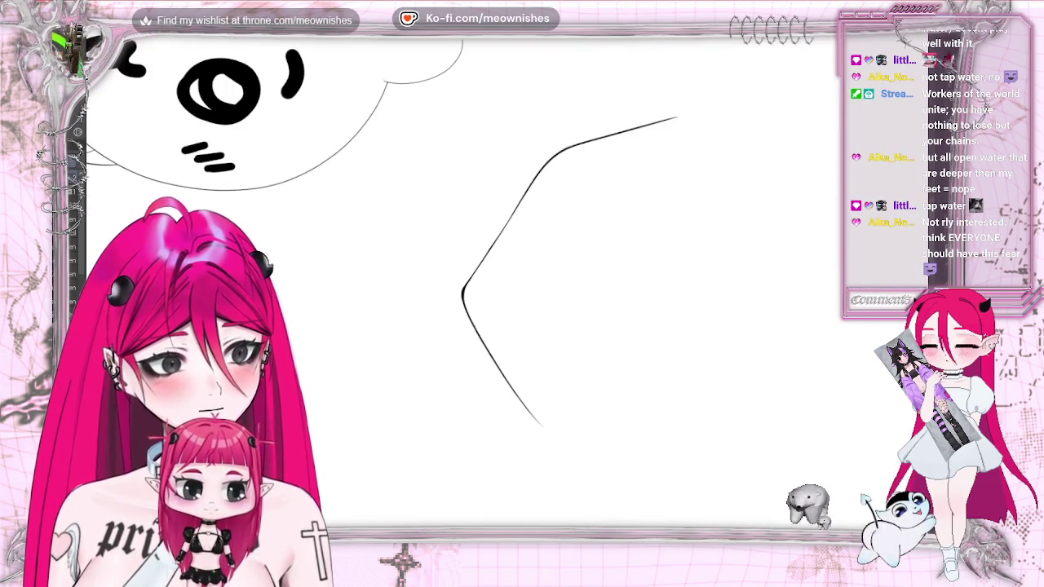
Thicken the jaw corner, undoing a faint stroke, and retrace the jaw line's left side.
drag(435, 269, 463, 225)
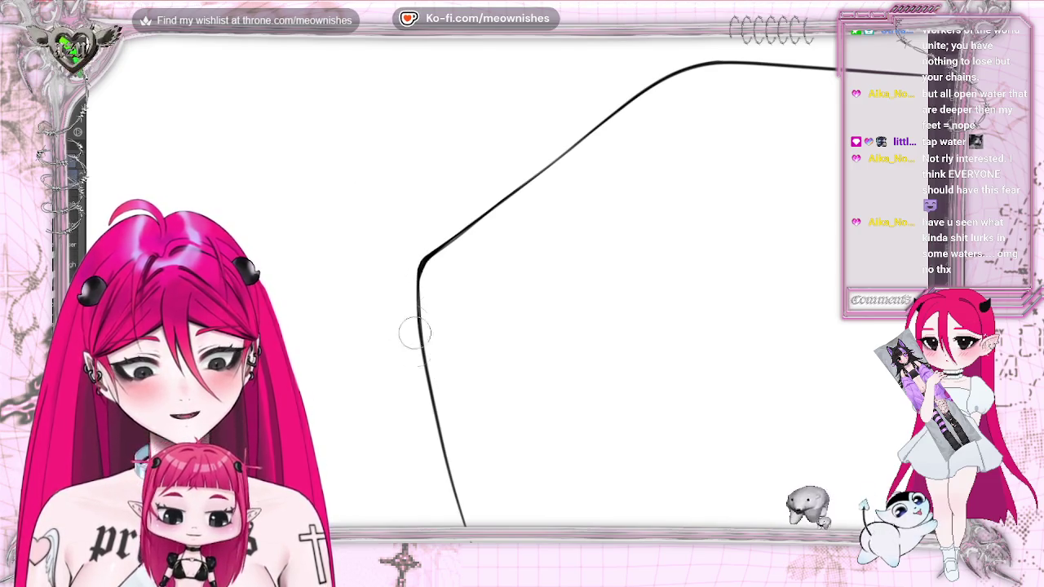
key(ctrl+z)
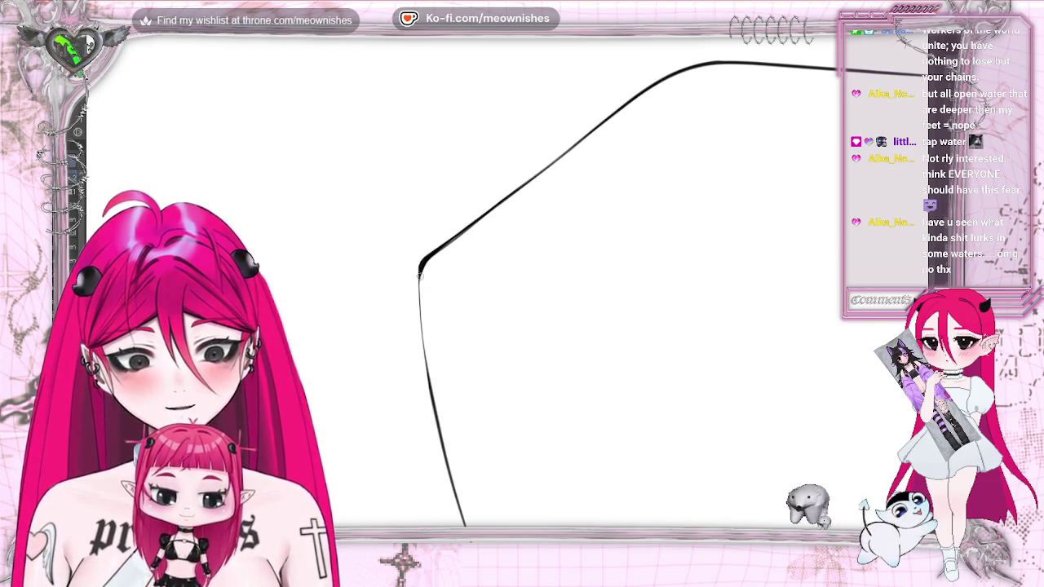
drag(418, 269, 429, 370)
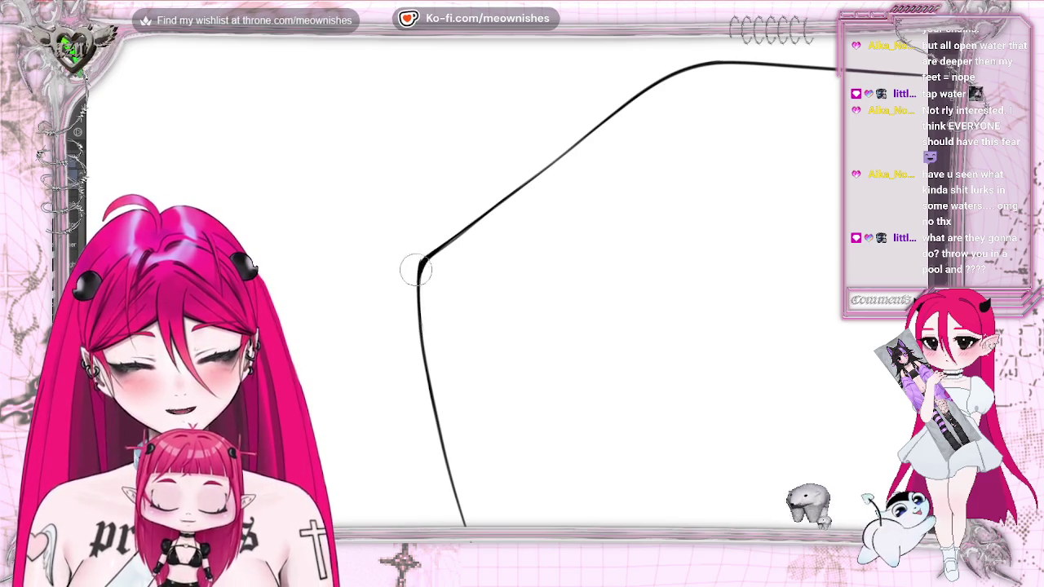
drag(419, 268, 424, 260)
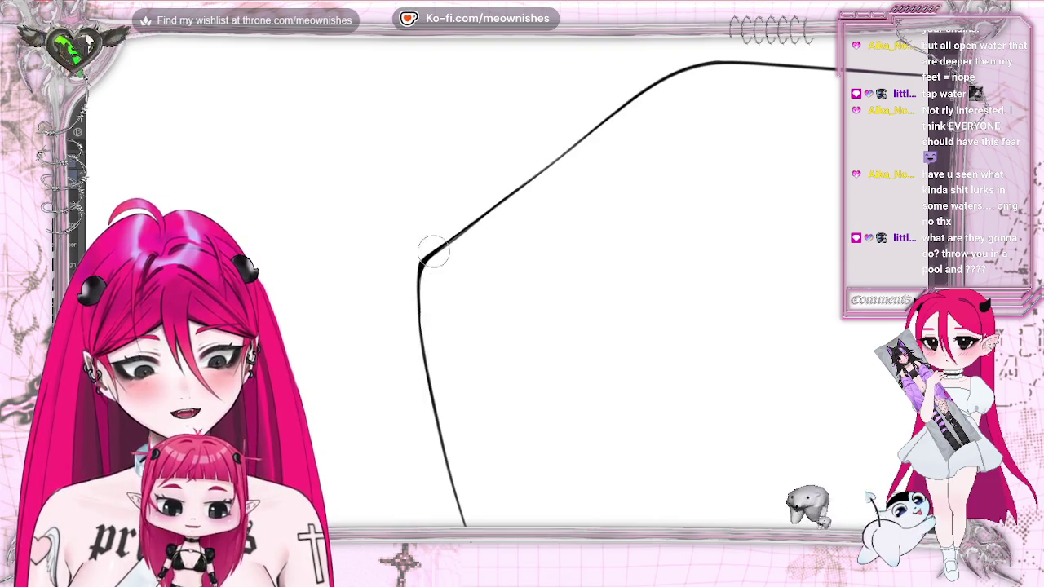
Rotate and mirror the view, then darken the right arm of the chin line.
drag(522, 294, 620, 375)
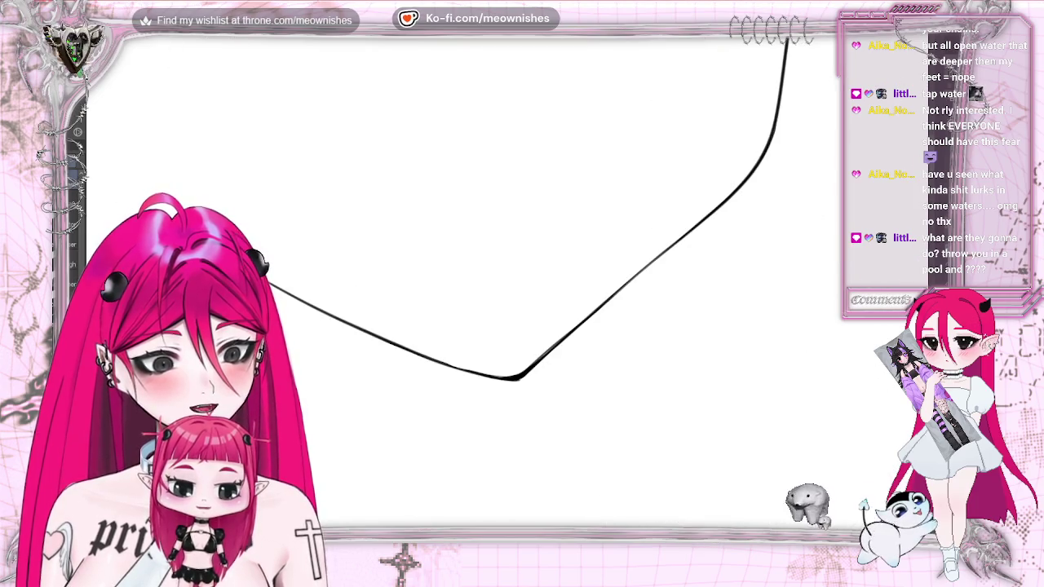
key(m)
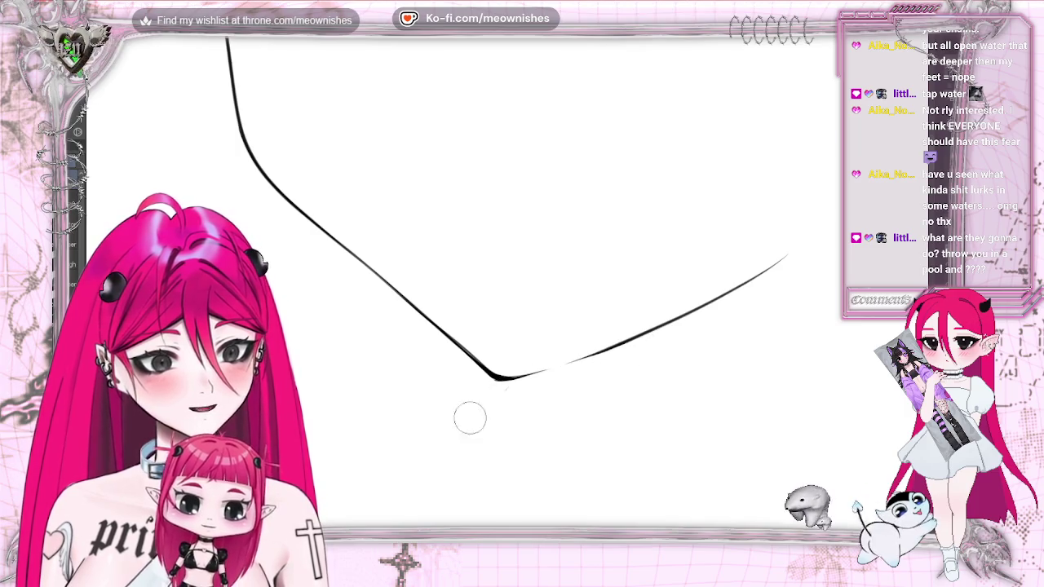
drag(504, 377, 634, 334)
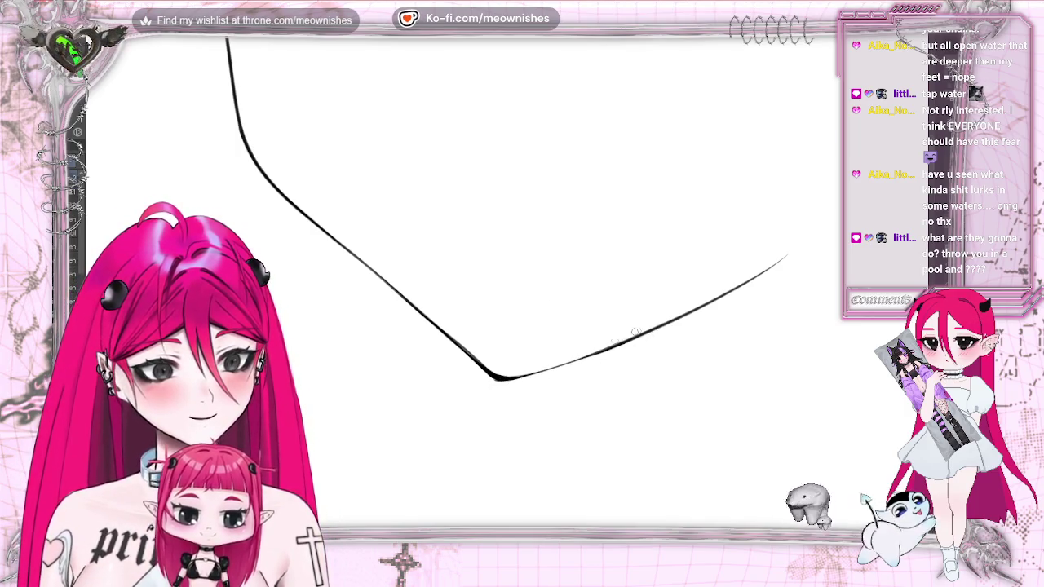
drag(501, 380, 629, 342)
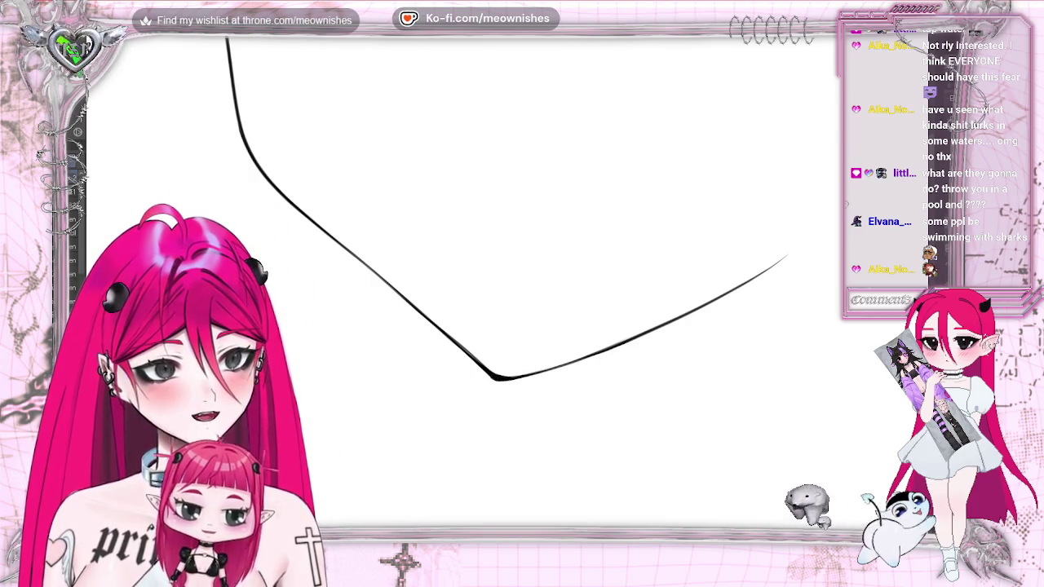
Bring the pencil sketch back underneath the ink.
scroll(497, 326, down, 5)
scroll(497, 326, up, 5)
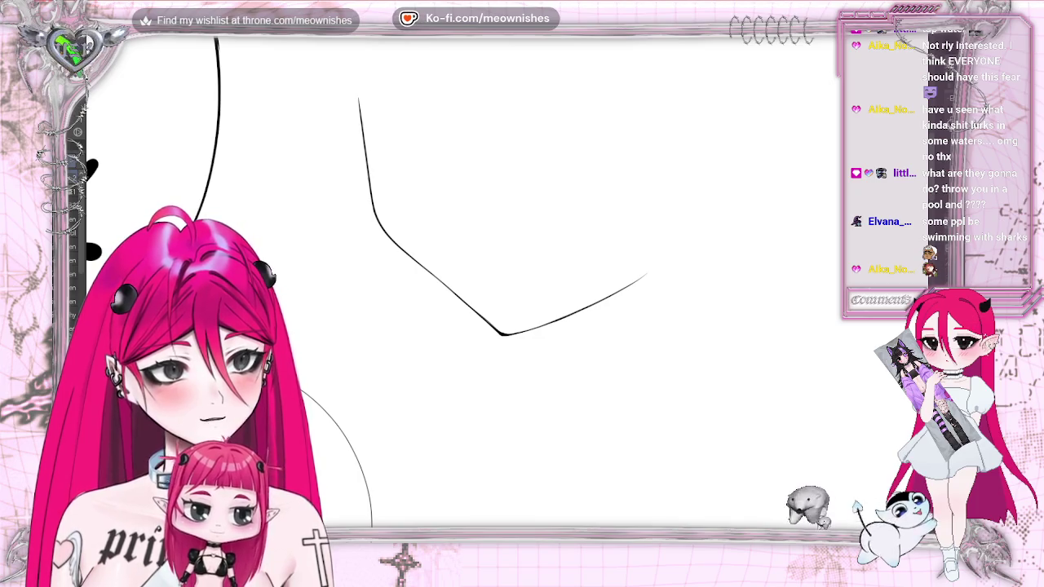
key(ctrl+z)
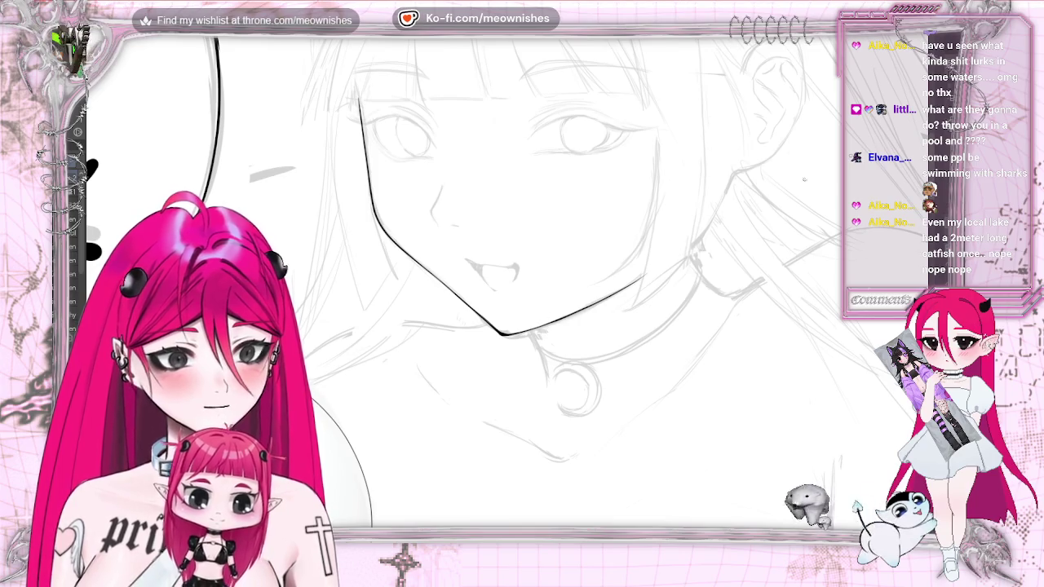
Zoom in on the face, undo the short stray stroke near the neck, and rotate the canvas.
key(ctrl+plus)
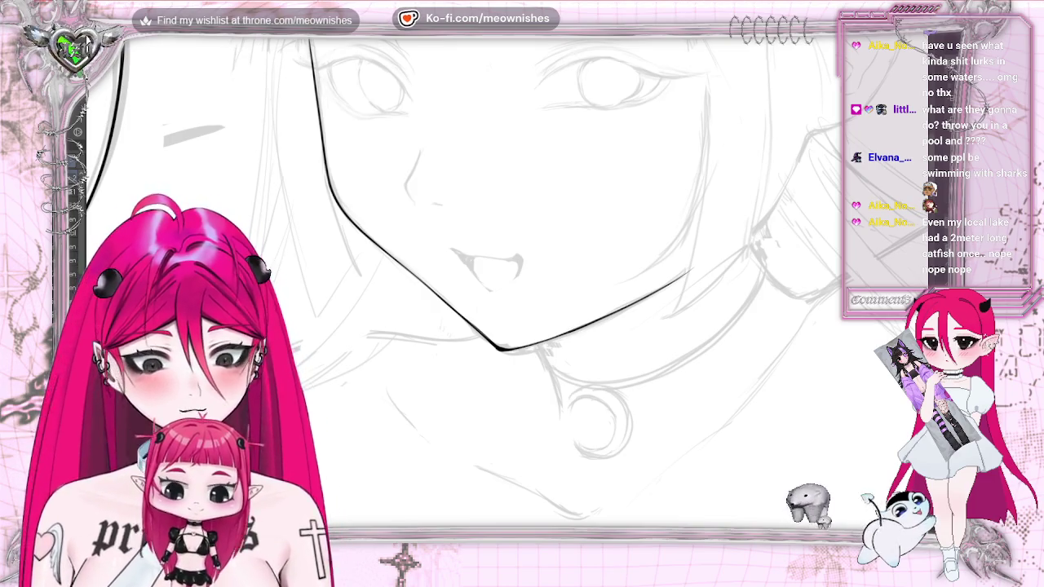
scroll(559, 249, right, 5)
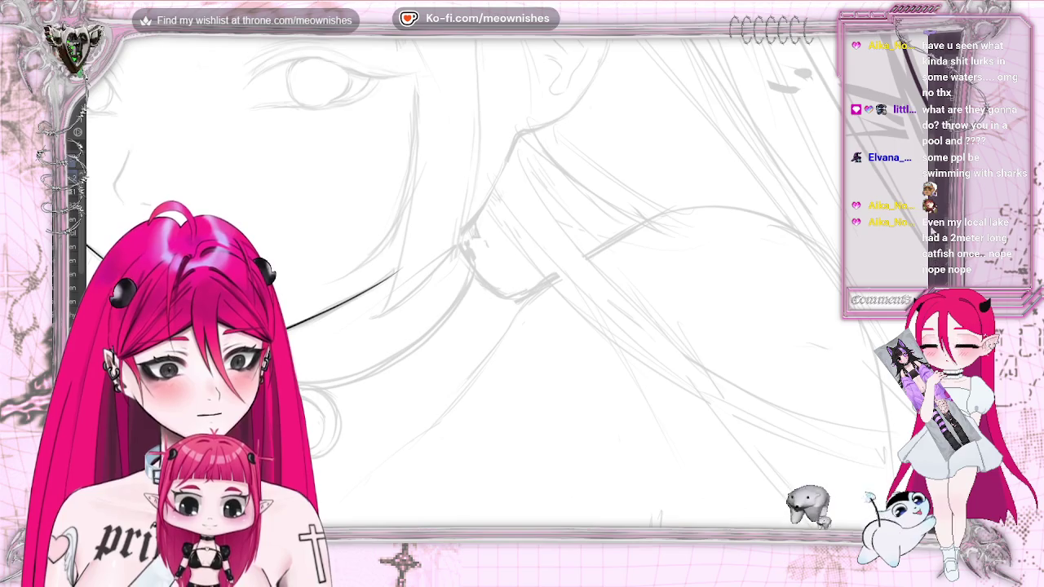
scroll(517, 236, up, 3)
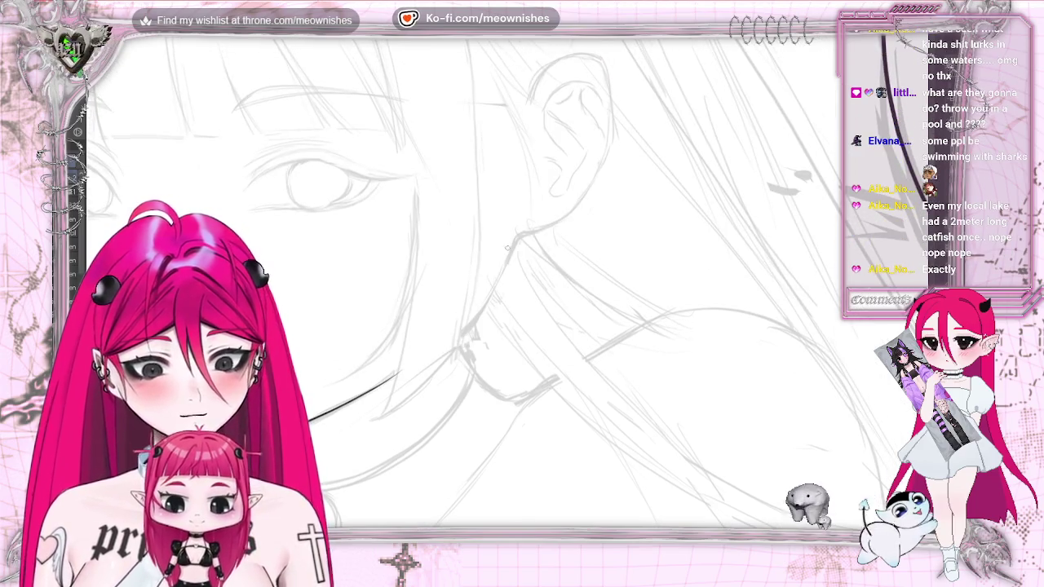
key(ctrl+z)
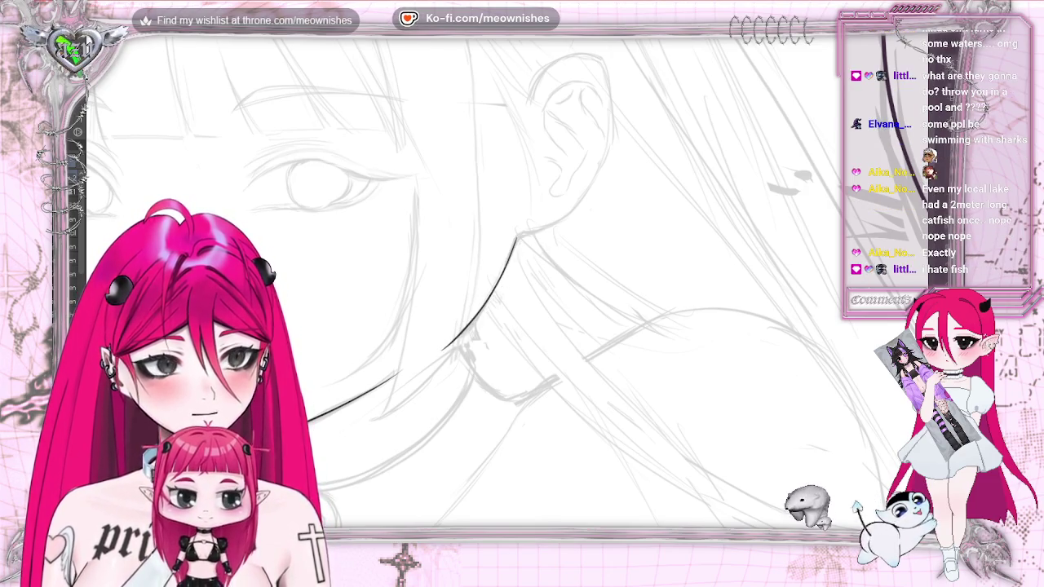
key(^)
key(^)
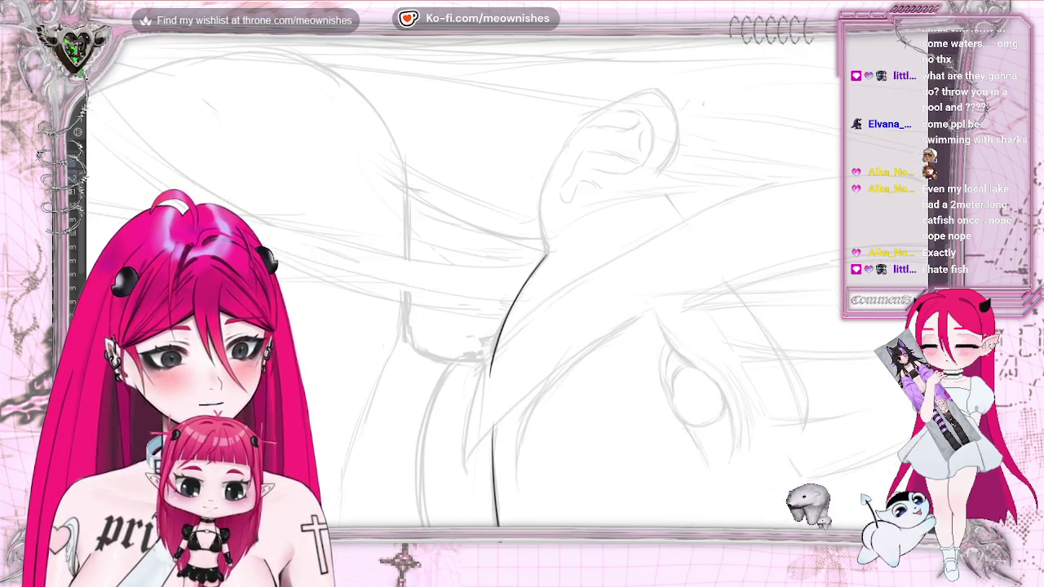
key(^)
key(^)
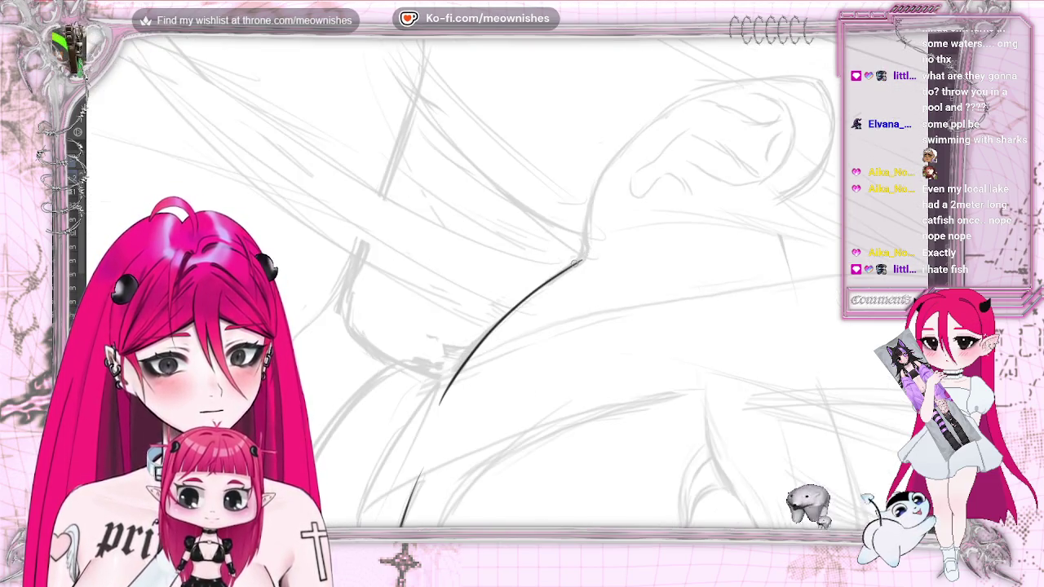
Remove the small ink hook and draw the neck line curving up toward the ear.
drag(583, 230, 584, 200)
key(ctrl+z)
mouse_move(584, 259)
mouse_down()
mouse_move(657, 116)
mouse_move(779, 80)
mouse_up()
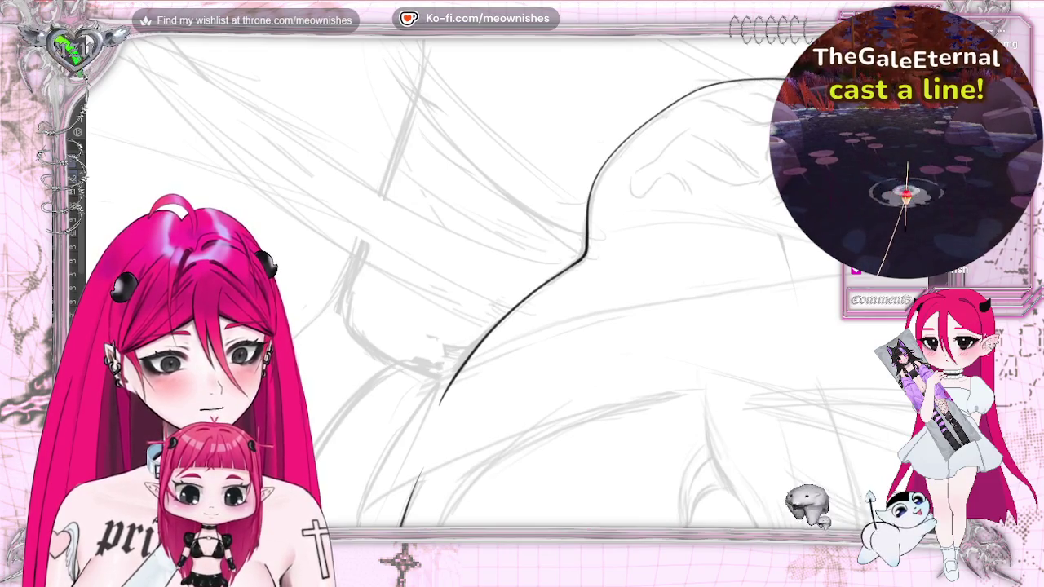
key(r)
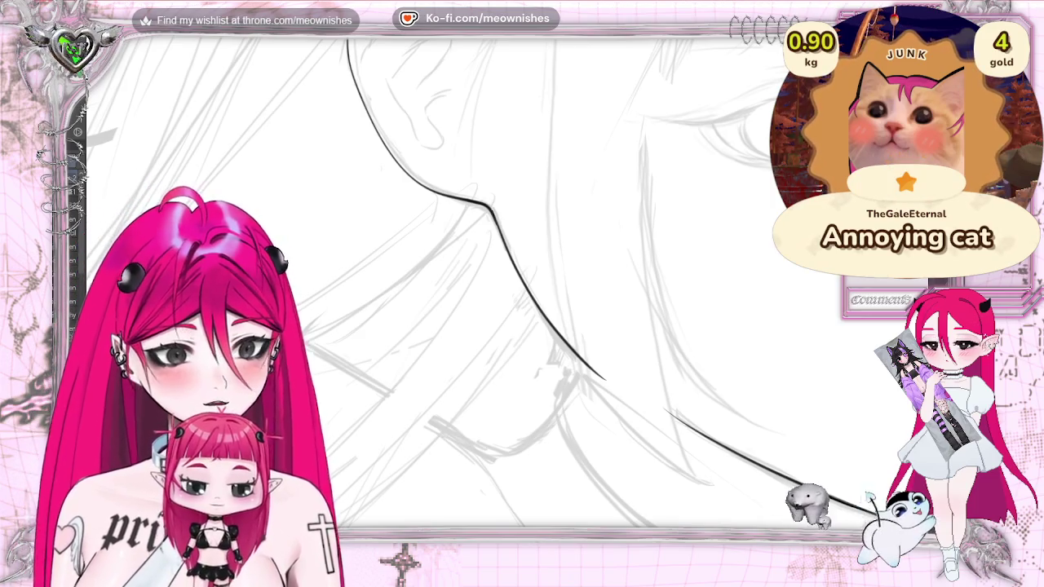
key(m)
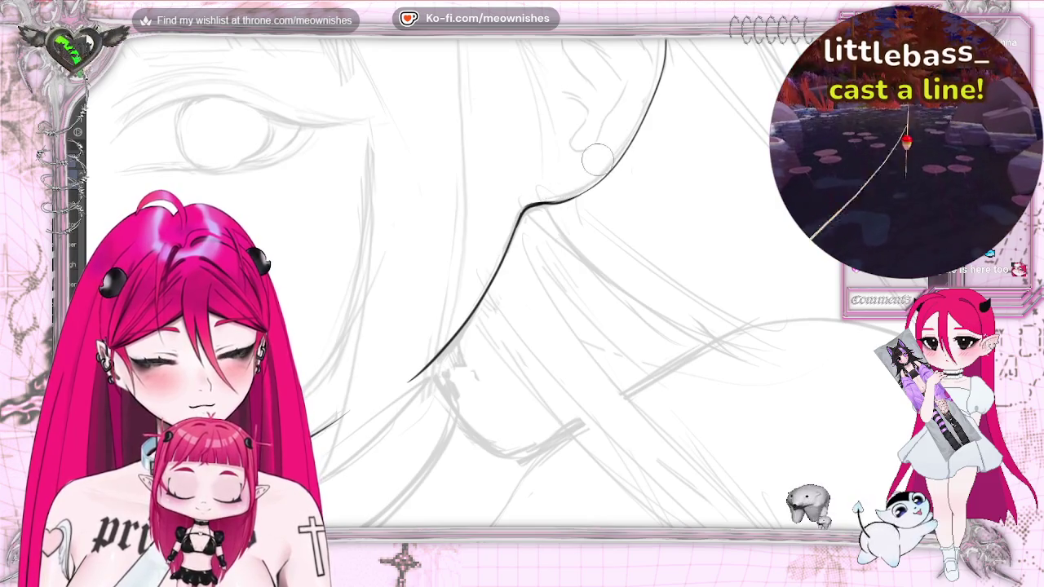
scroll(597, 160, down, 5)
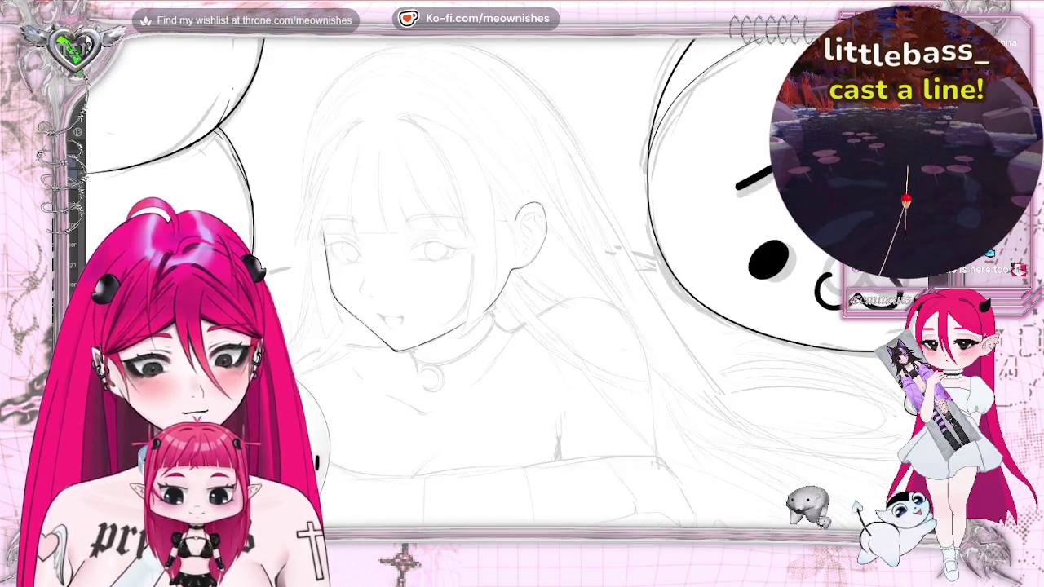
Flip the canvas horizontally and ink two inner-ear fold curves.
scroll(760, 322, down, 3)
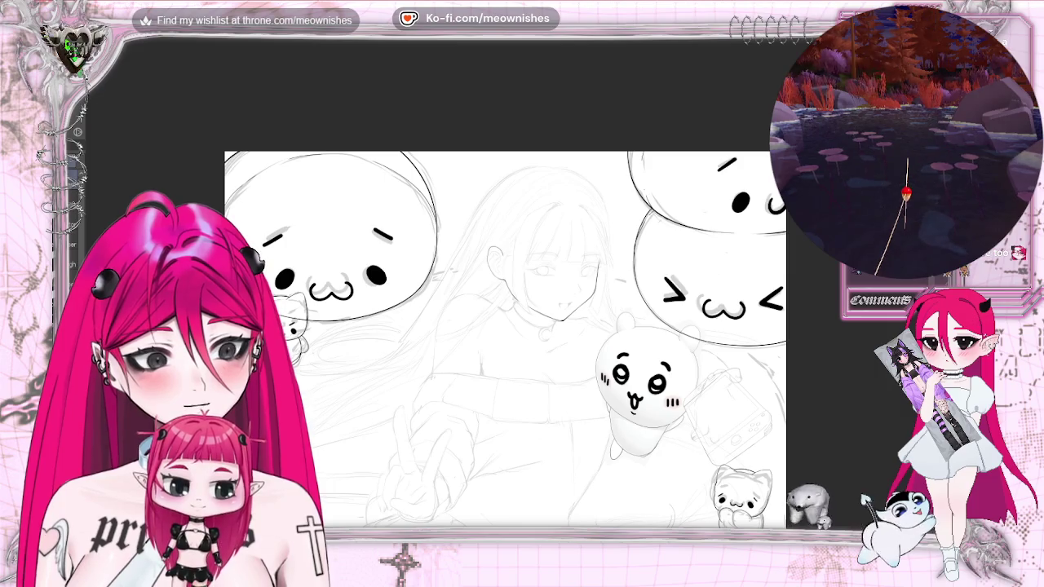
scroll(508, 294, up, 3)
scroll(508, 294, up, 2)
scroll(508, 294, up, 2)
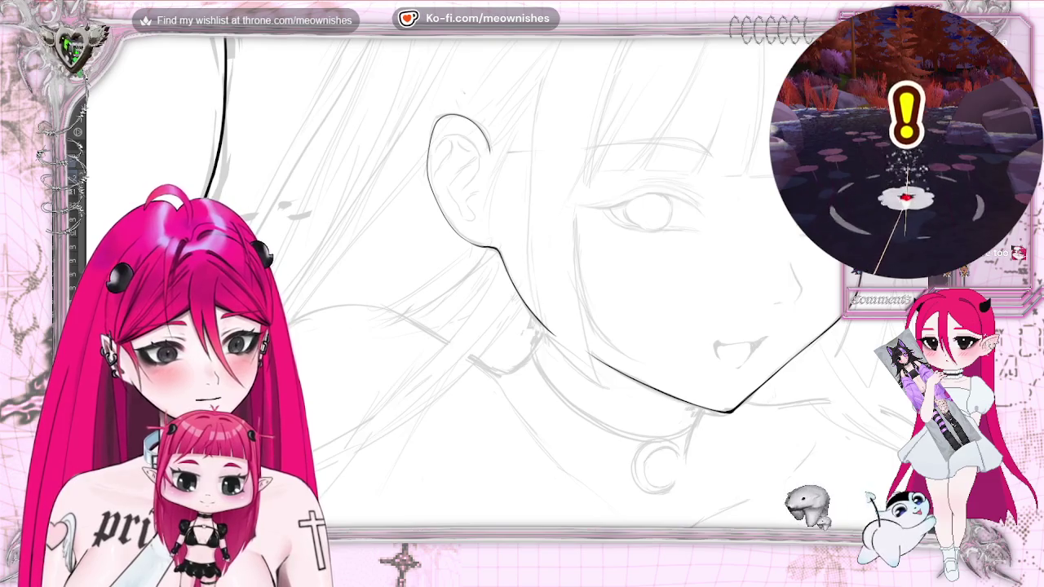
key(m)
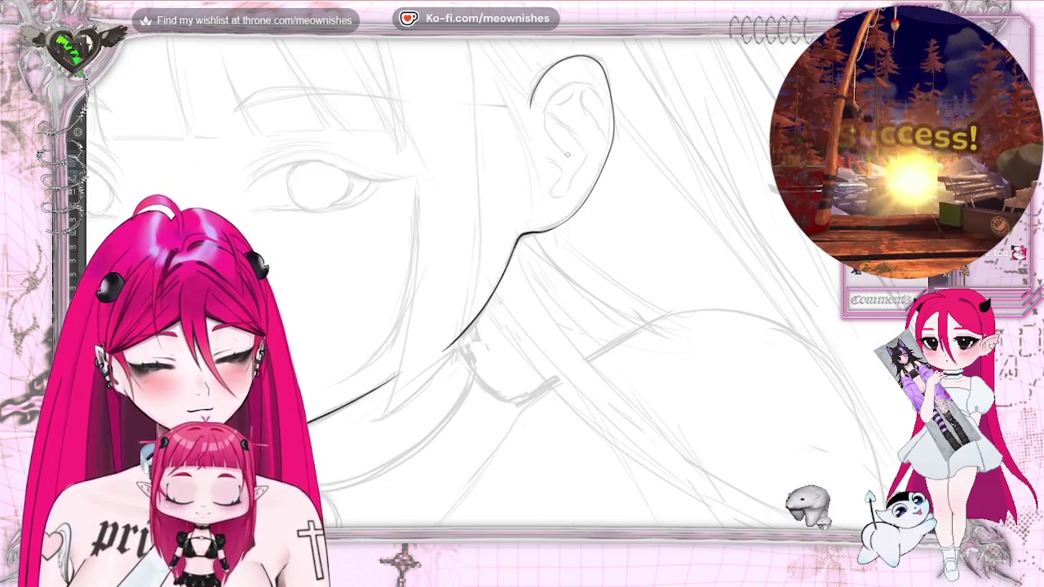
drag(561, 153, 594, 89)
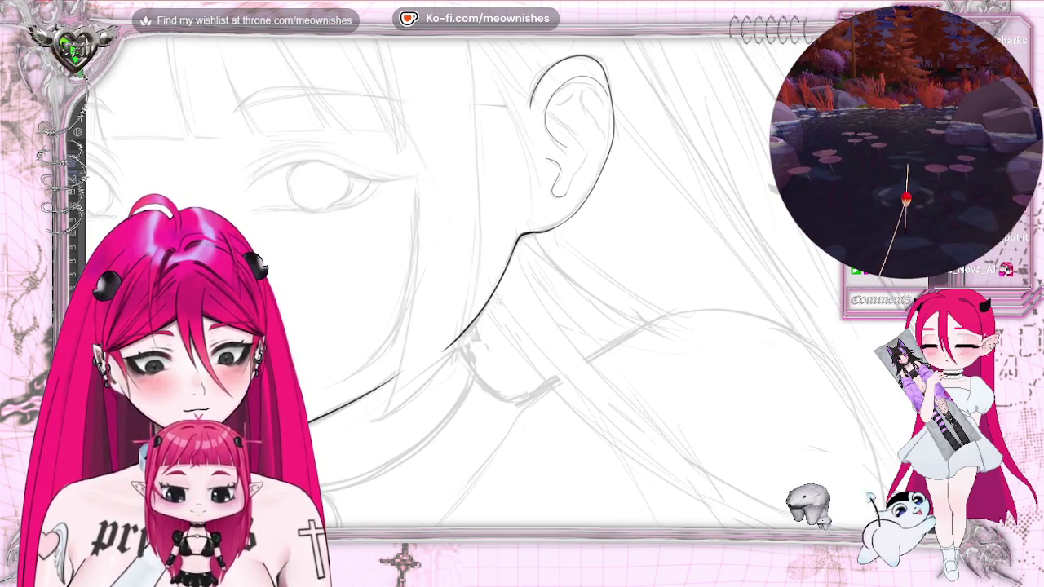
drag(551, 194, 583, 143)
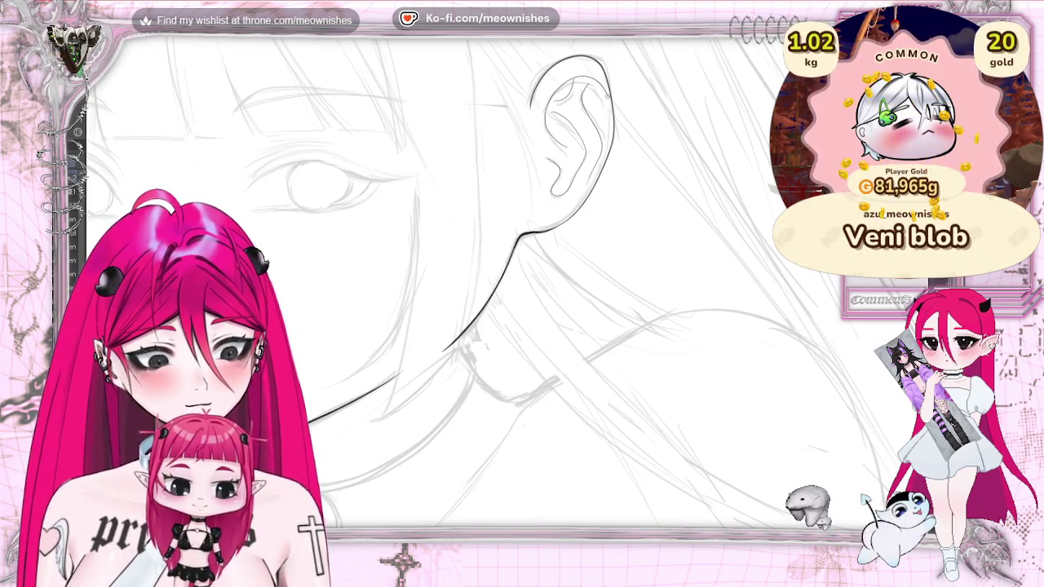
Zoom out and back in to check the inked ear against the face and jaw.
key(ctrl+minus)
key(ctrl+minus)
key(ctrl+minus)
key(ctrl+plus)
key(ctrl+plus)
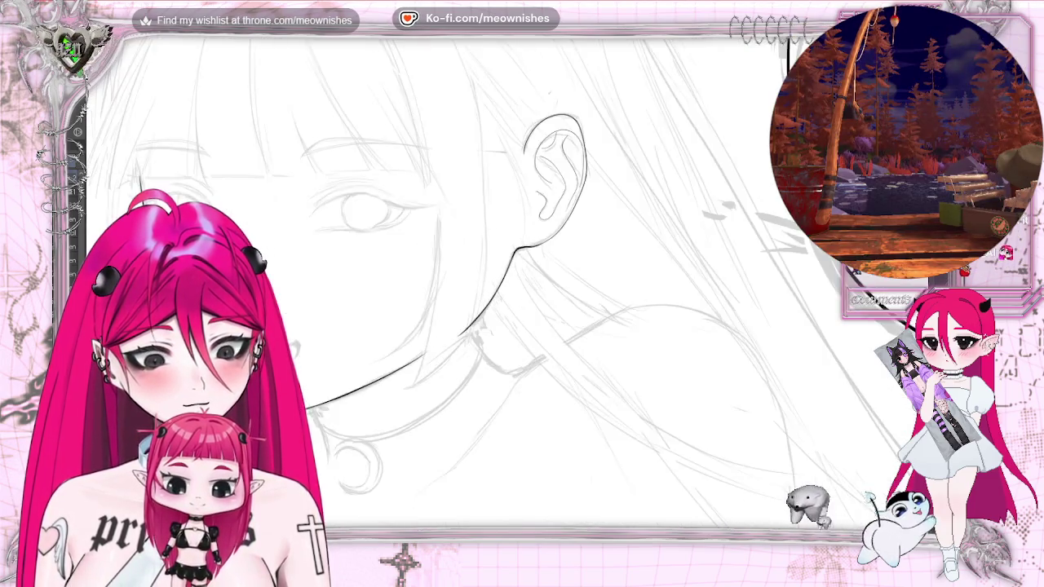
key(ctrl+plus)
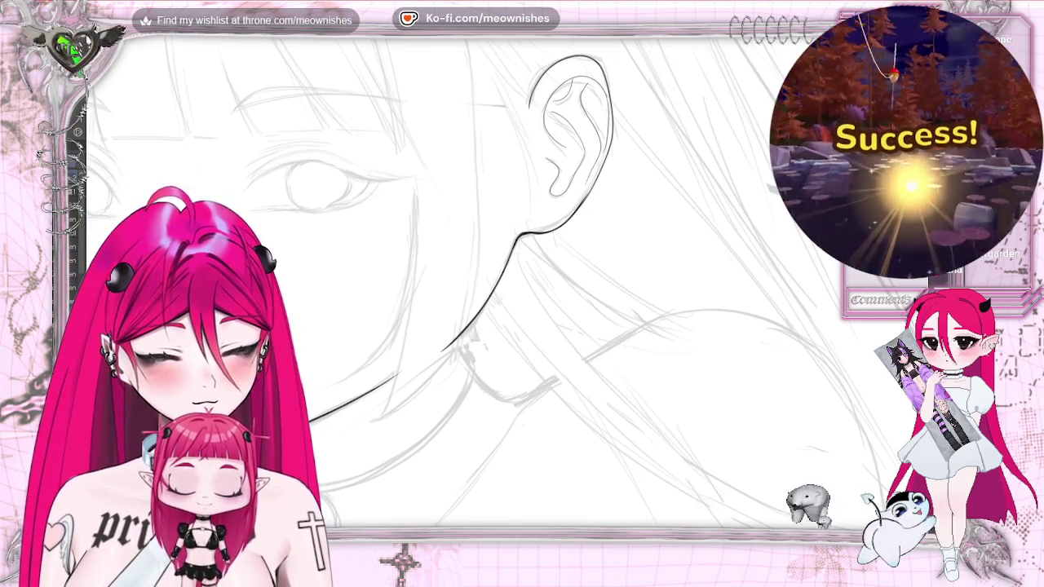
key(ctrl+0)
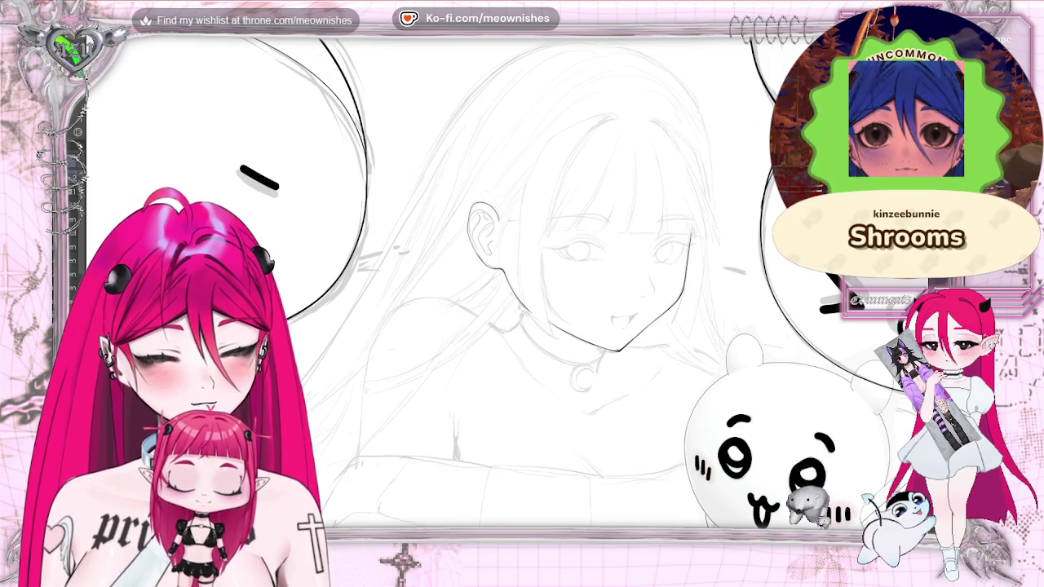
key(ctrl+minus)
key(ctrl+plus)
key(ctrl+plus)
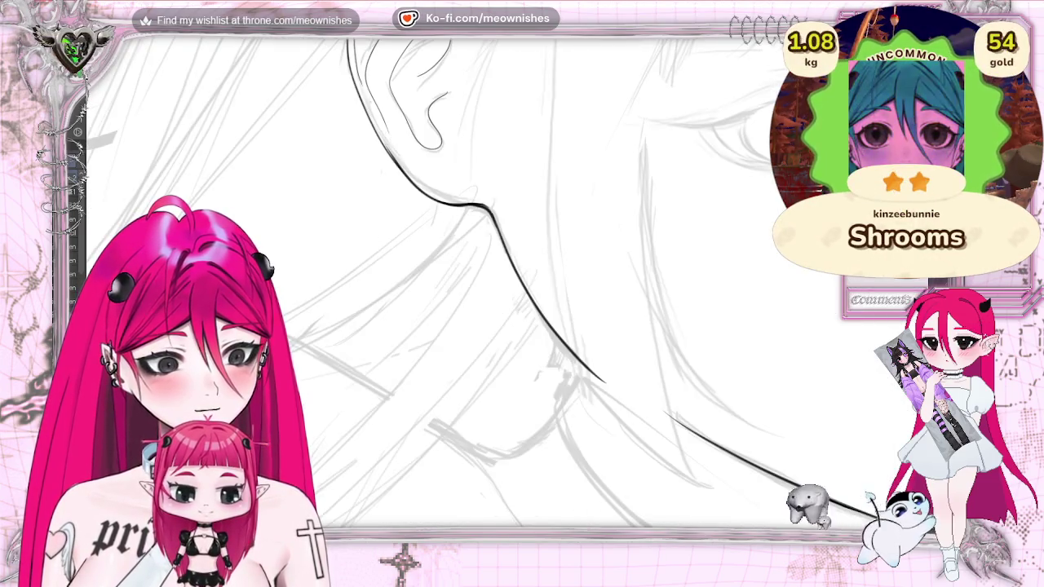
key(ctrl+plus)
key(ctrl+minus)
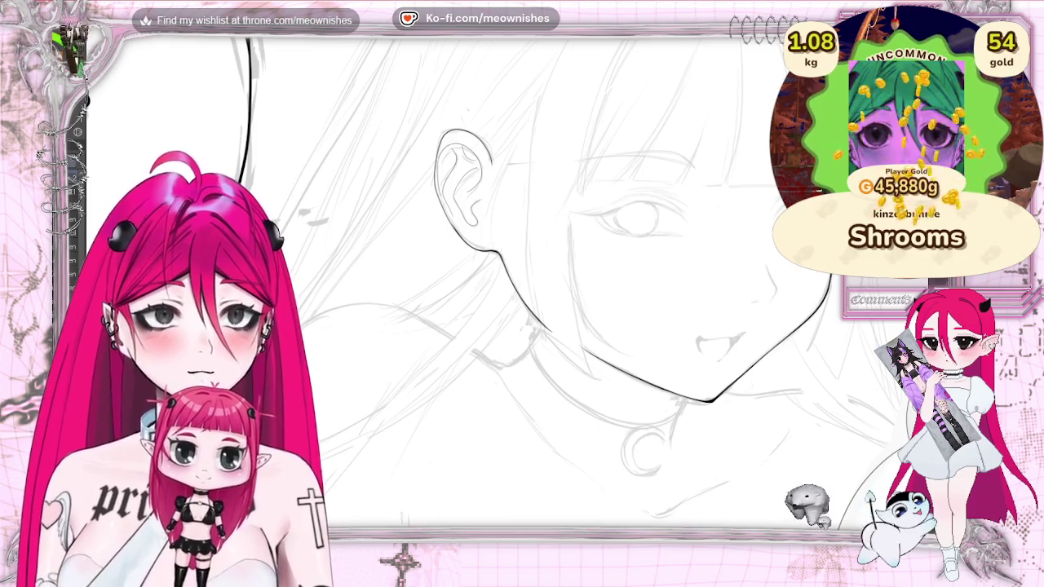
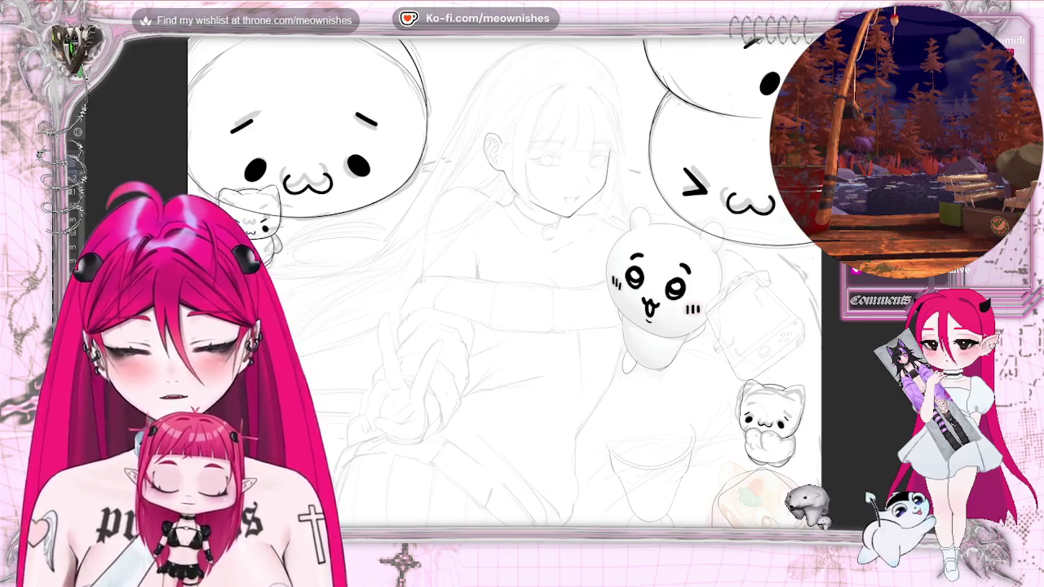
Zoom out to the whole canvas, pan around the sketch, and return to the girl's chin.
key(ctrl+minus)
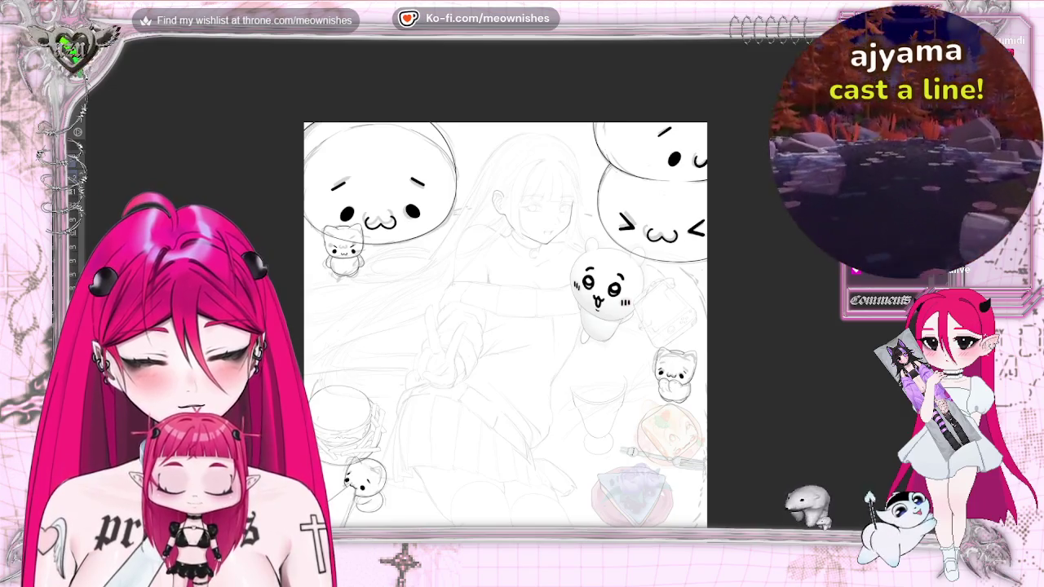
scroll(505, 326, down, 5)
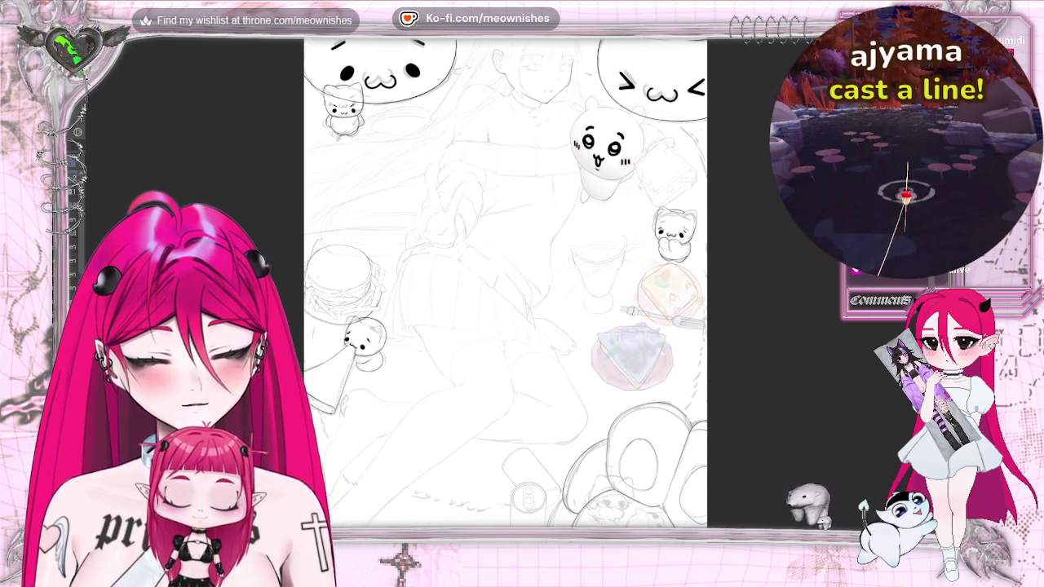
scroll(522, 487, left, 5)
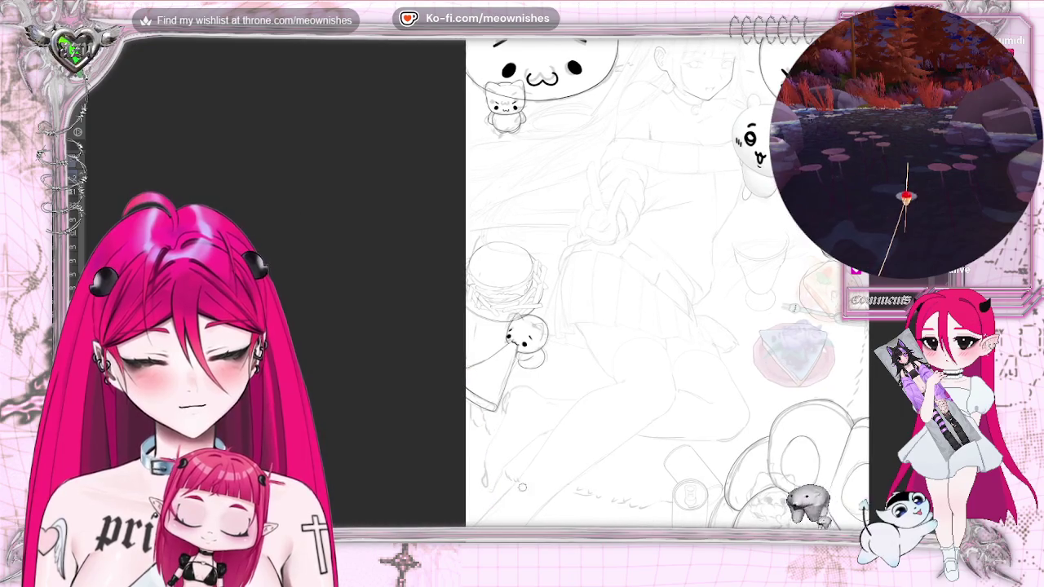
scroll(519, 311, up, 1)
scroll(519, 311, up, 2)
scroll(518, 310, up, 2)
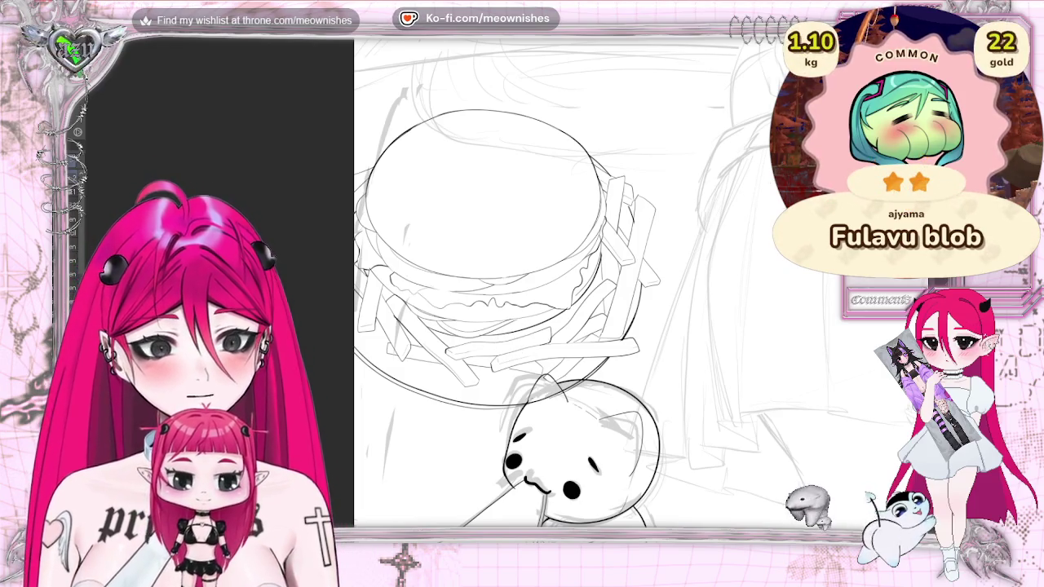
scroll(506, 347, down, 3)
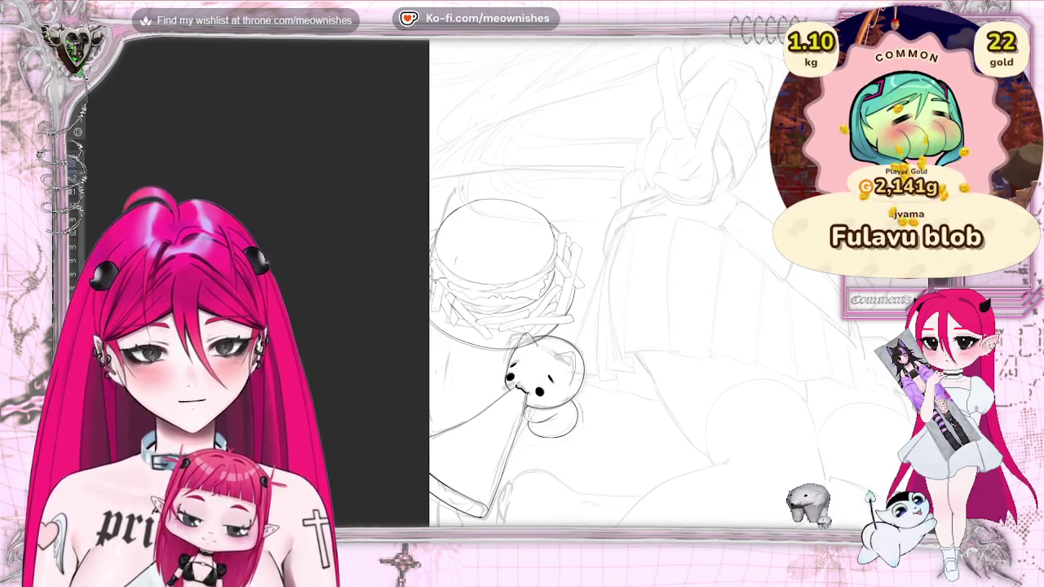
scroll(473, 285, right, 3)
scroll(444, 282, right, 5)
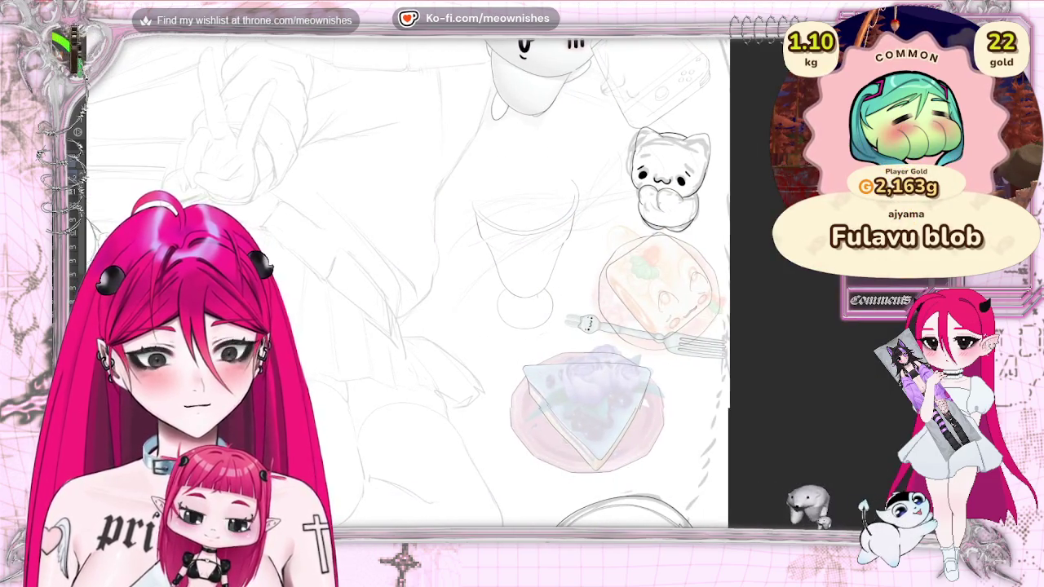
scroll(444, 282, left, 1)
scroll(445, 281, up, 4)
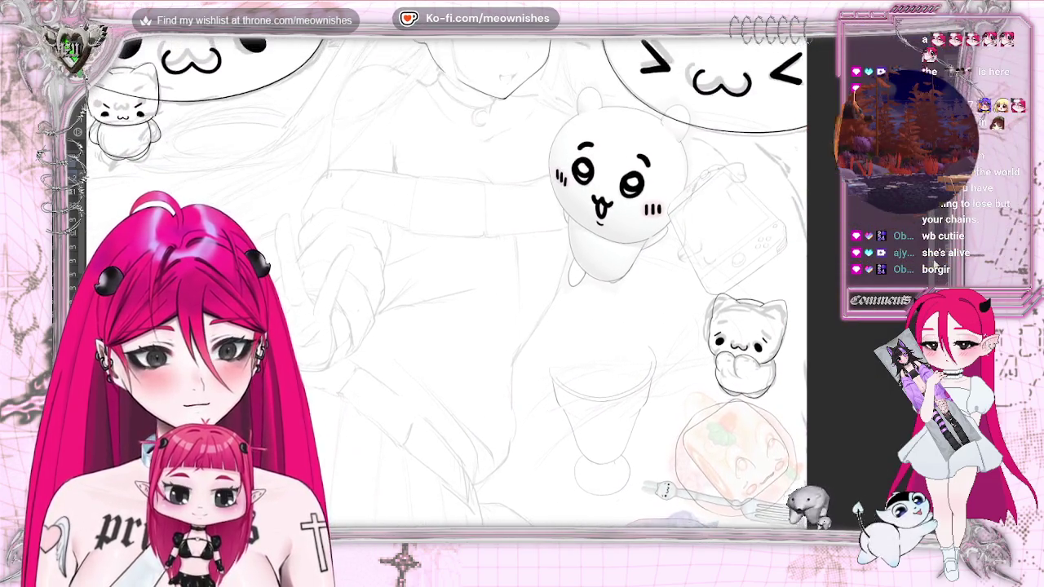
scroll(445, 281, up, 3)
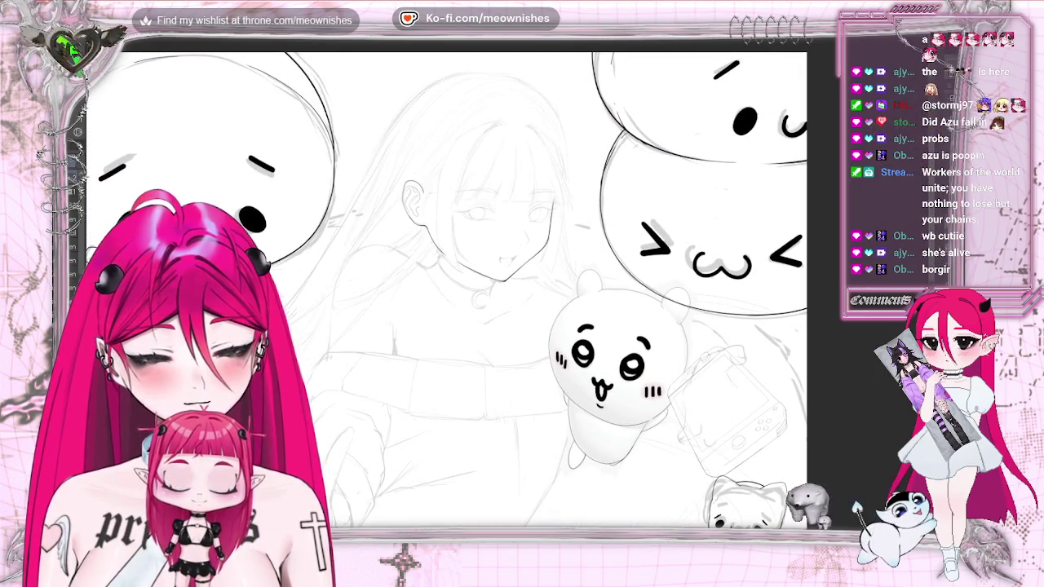
scroll(504, 230, up, 2)
scroll(504, 230, up, 2)
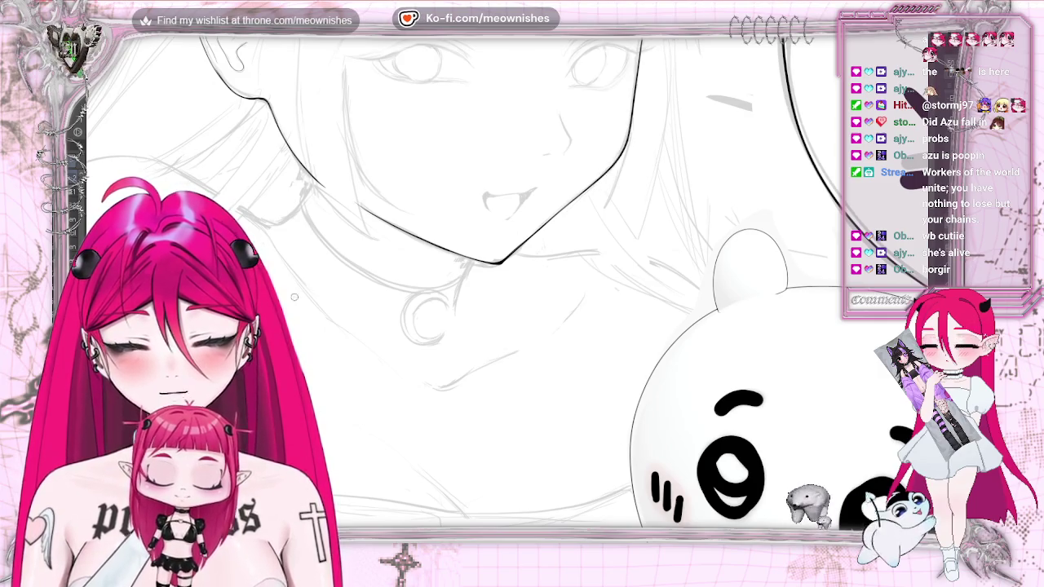
Thicken the jaw line near the chin, rotating and zooming the view, and undo the bad stroke.
drag(637, 112, 633, 99)
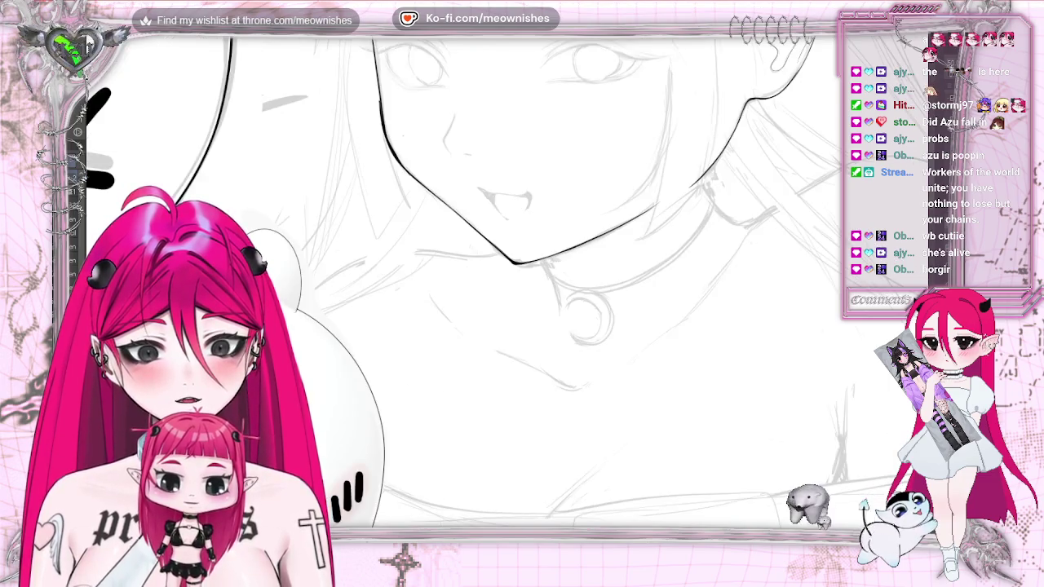
key(r)
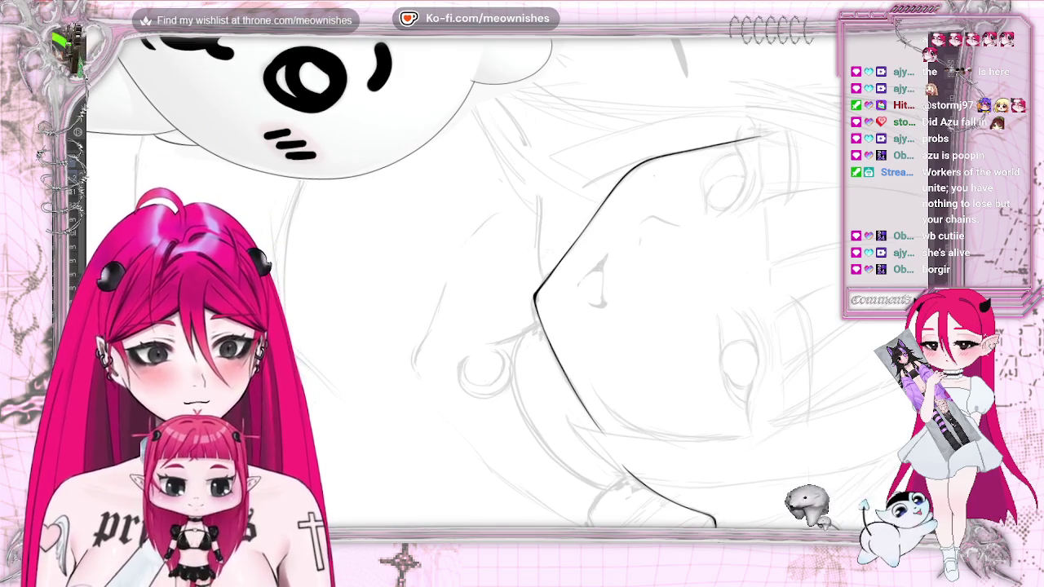
key(ctrl+plus)
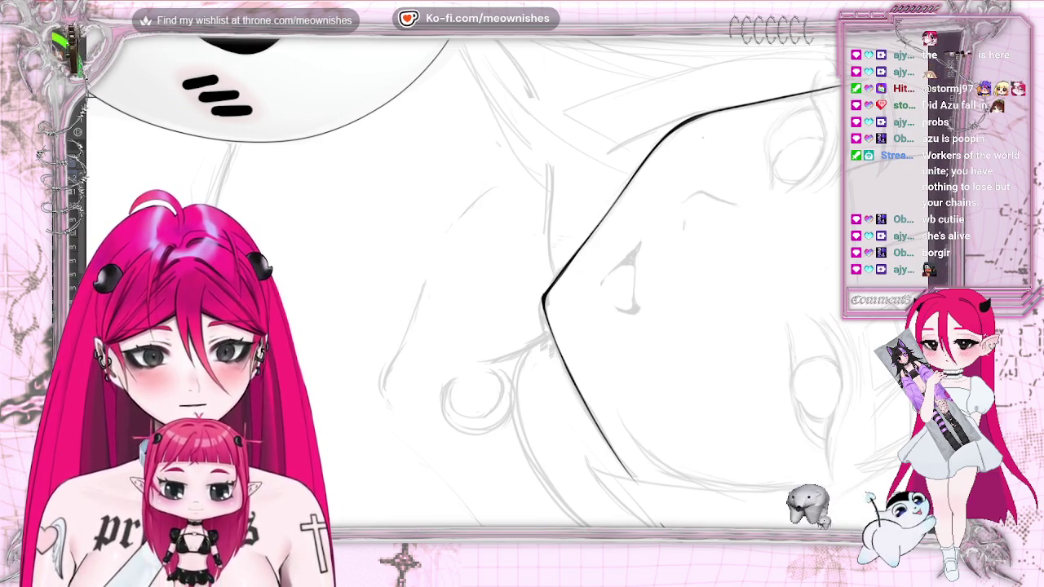
key(ctrl+z)
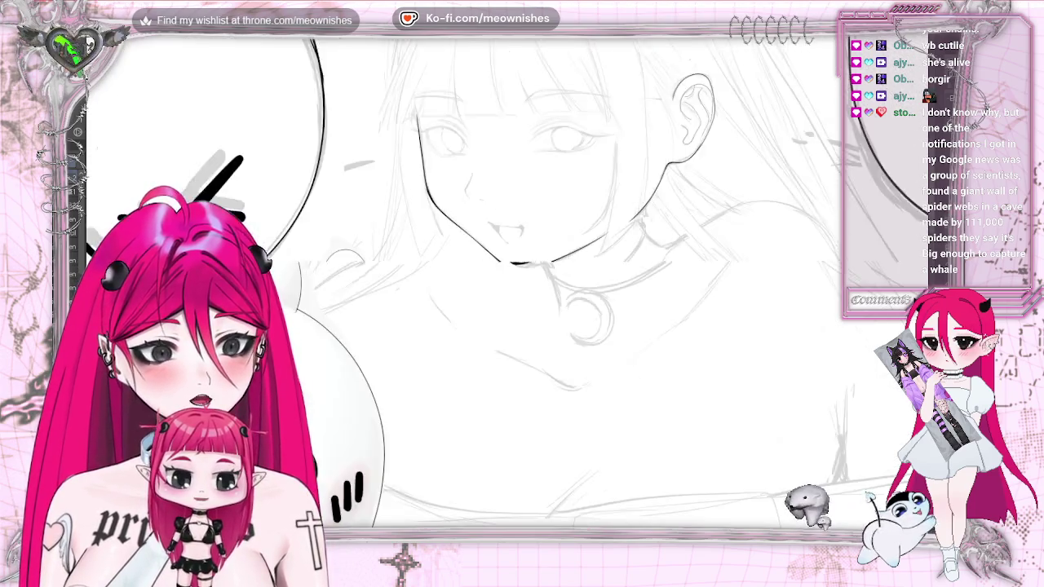
Flip the canvas view horizontally to check the inked jaw line's symmetry.
key(h)
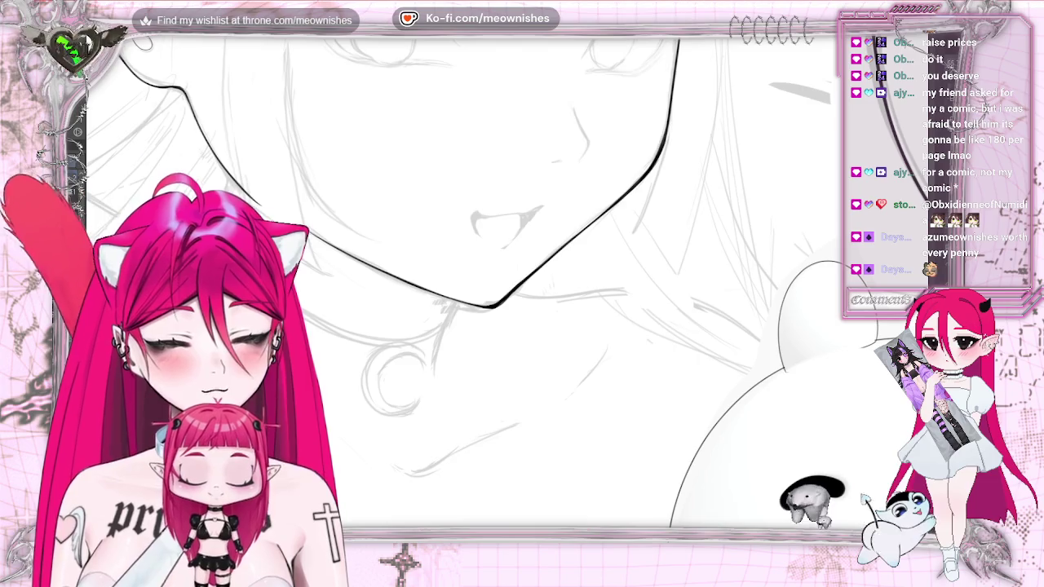
Zoom to the whole illustration, then mirror the view and flip it back to check the jaw.
key(ctrl+0)
scroll(505, 274, up, 5)
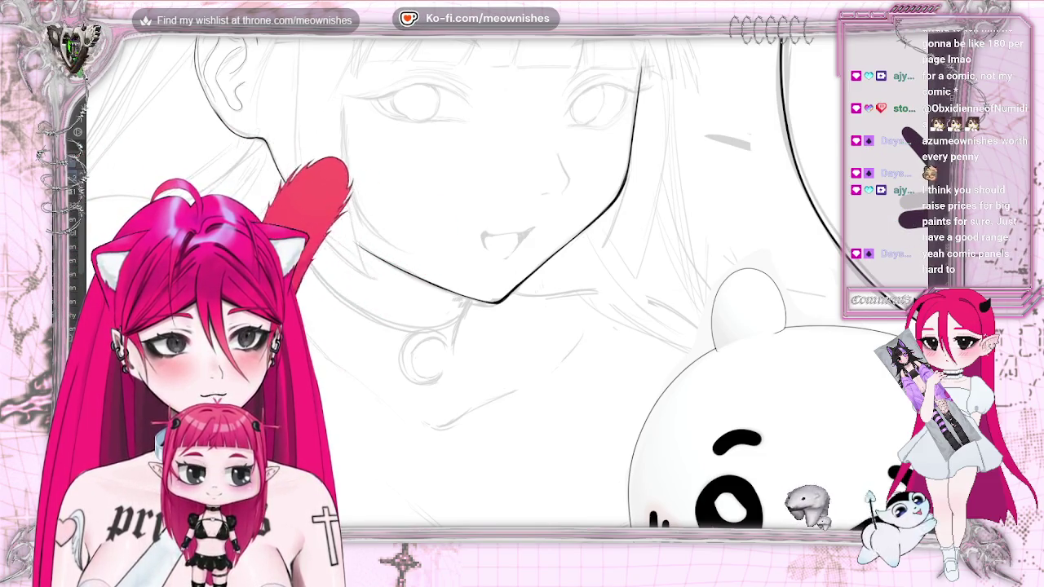
key(h)
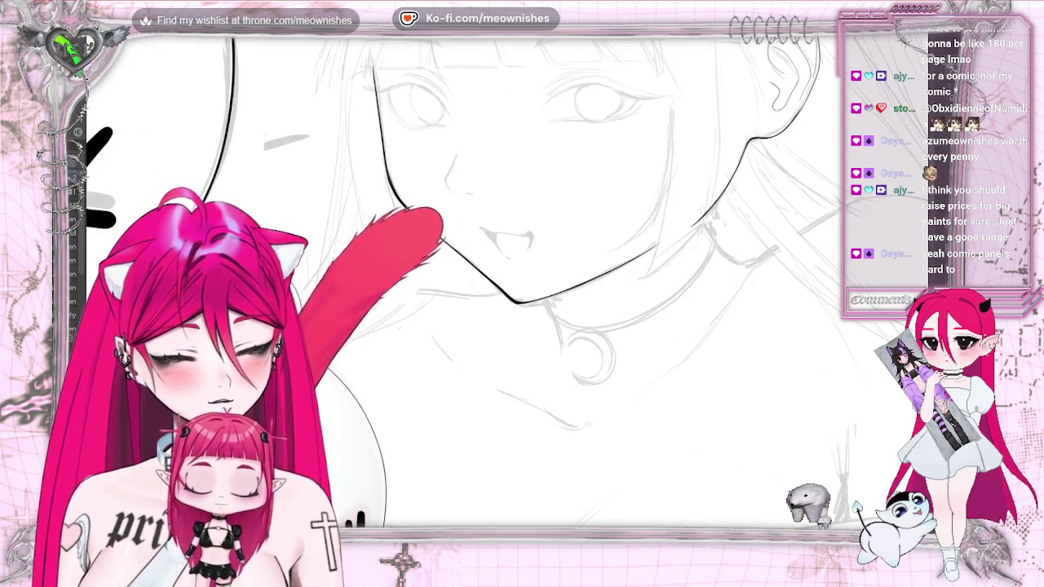
key(h)
Ink a stroke down the neck below the chin, then fit the whole drawing in view.
drag(471, 300, 451, 335)
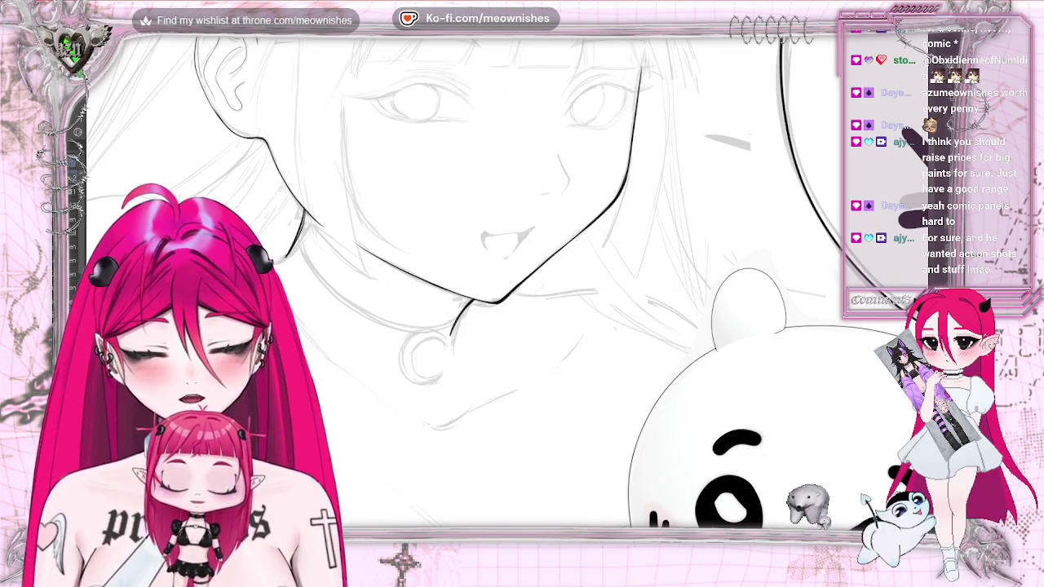
key(ctrl+0)
scroll(503, 275, up, 3)
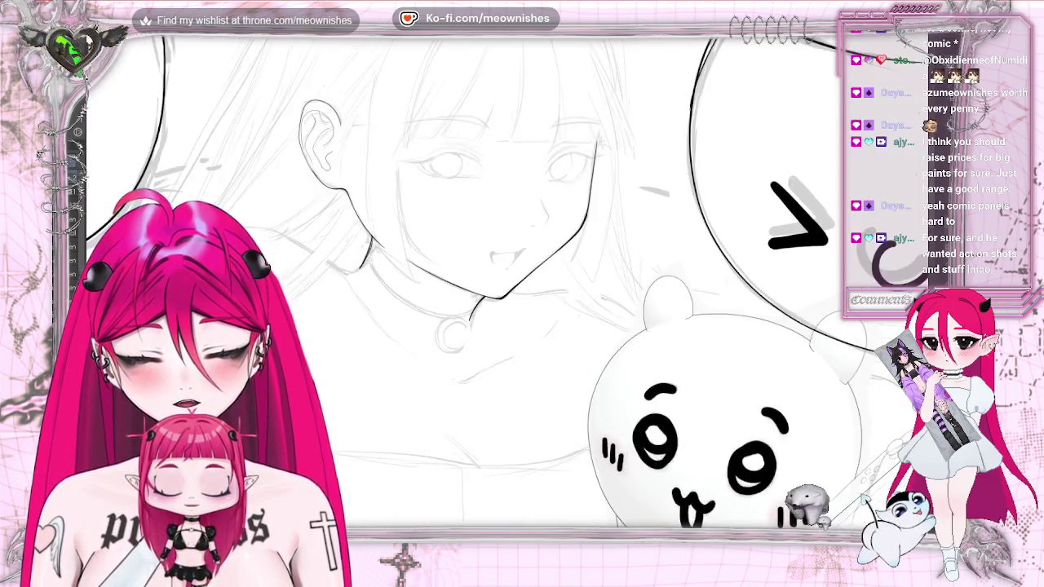
scroll(503, 276, up, 2)
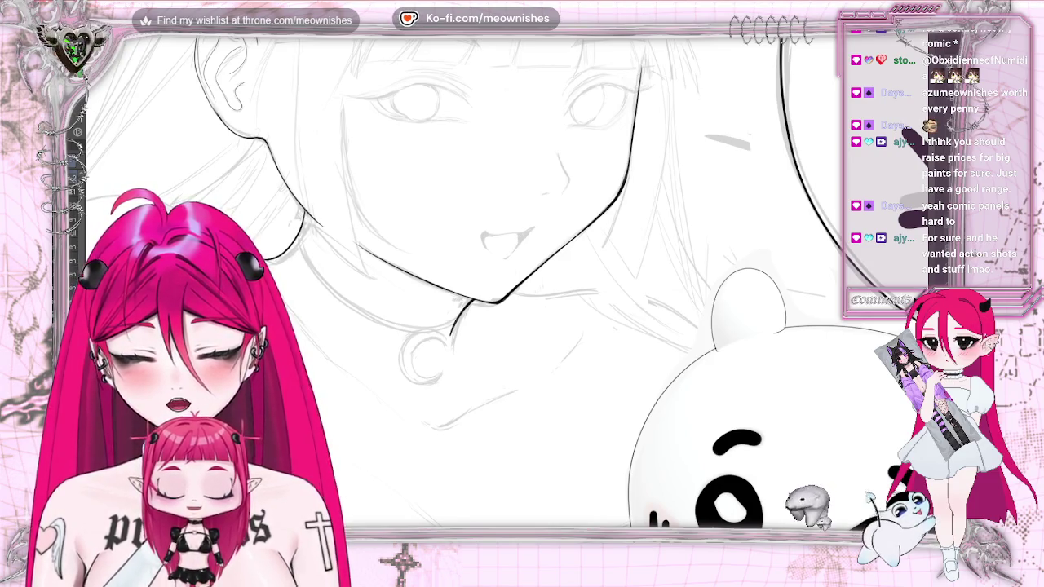
key(ctrl+0)
scroll(503, 275, up, 5)
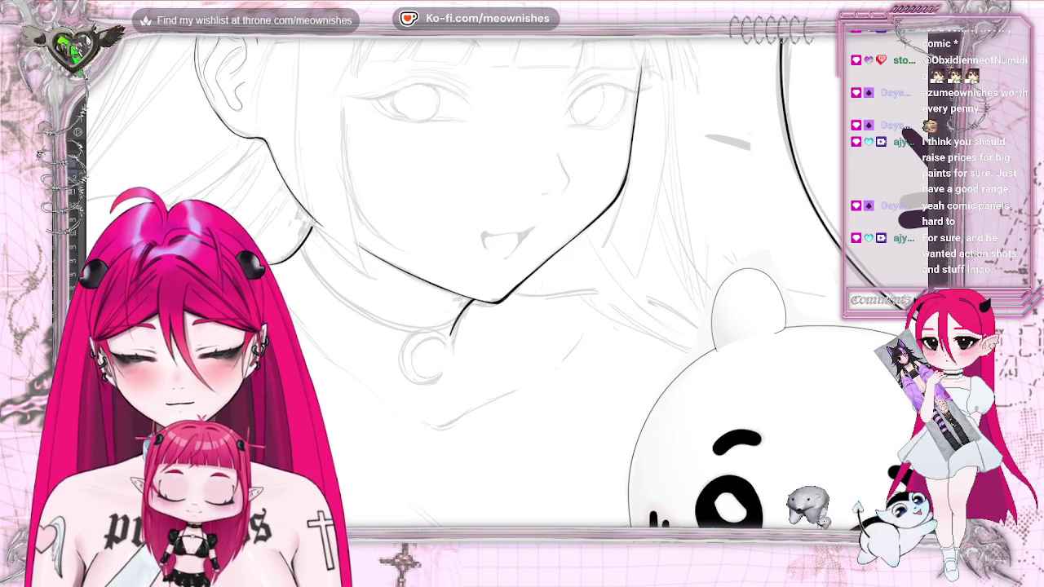
key(ctrl+0)
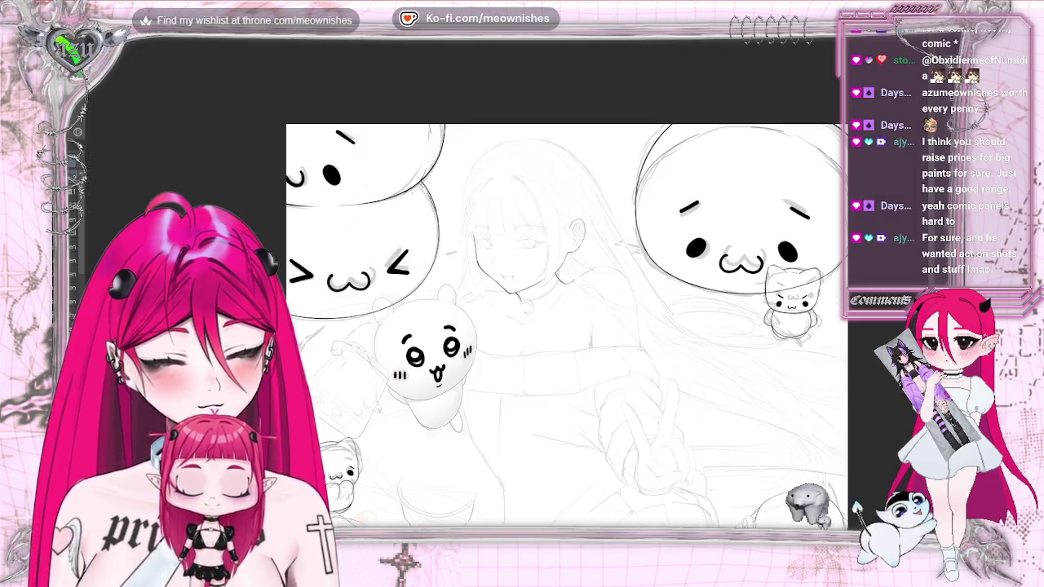
Ink a short neck stroke and the shoulder curve, then mirror the view to check them.
scroll(514, 290, up, 5)
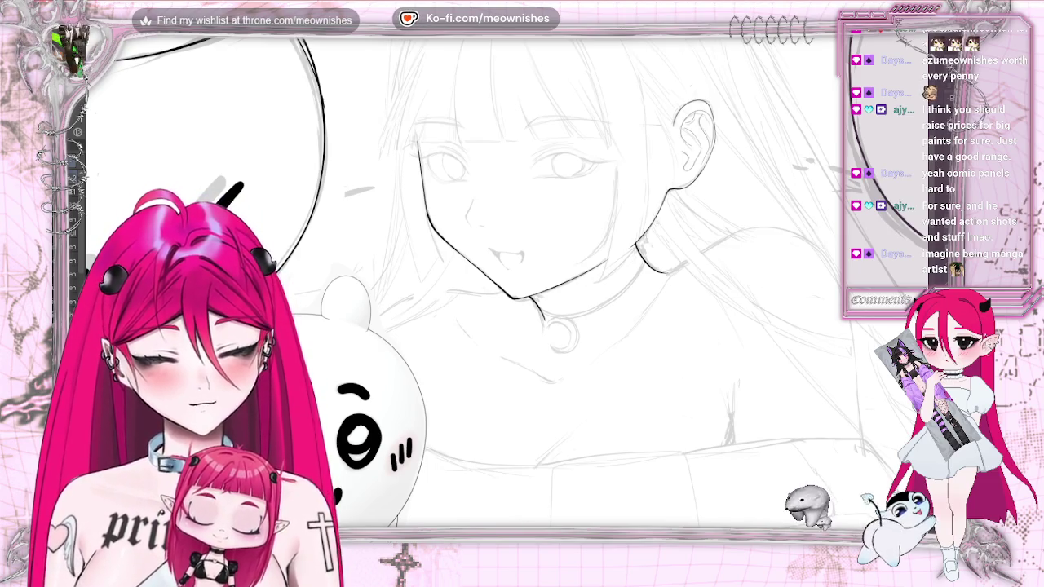
scroll(522, 282, right, 3)
scroll(522, 281, left, 1)
scroll(455, 253, up, 2)
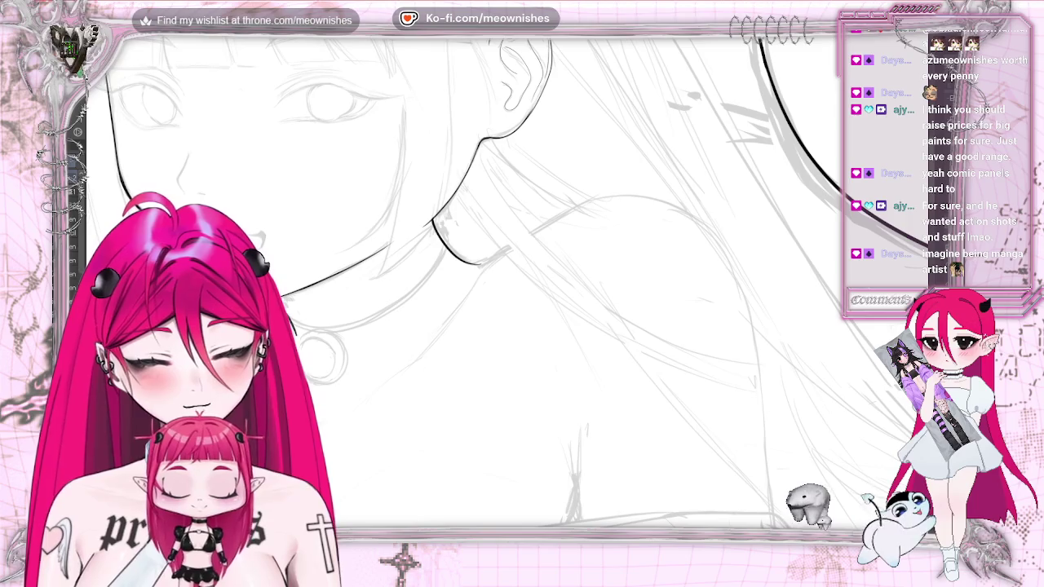
drag(349, 406, 373, 390)
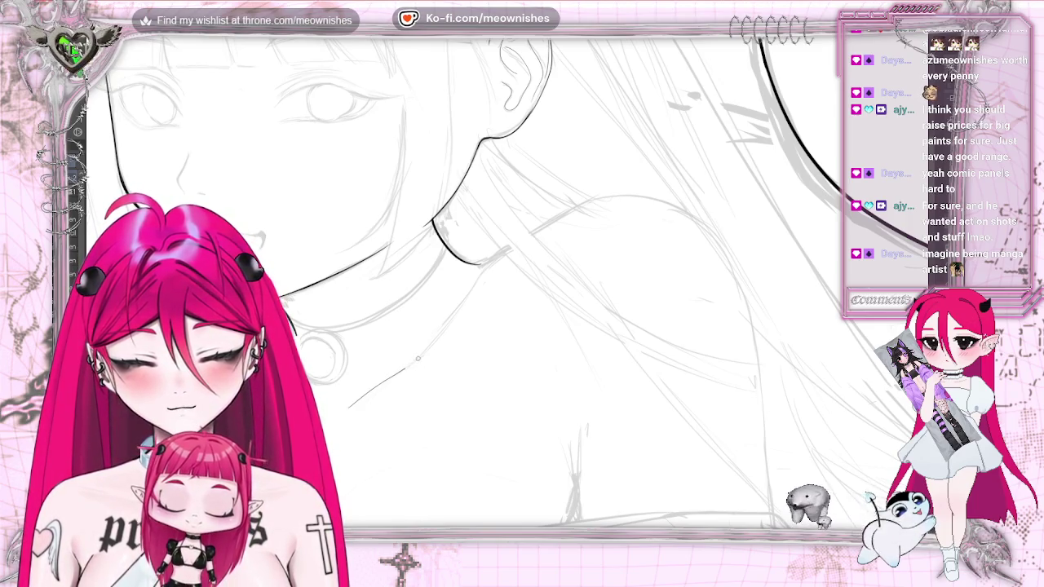
mouse_move(498, 255)
mouse_down()
mouse_move(563, 214)
mouse_move(636, 199)
mouse_up()
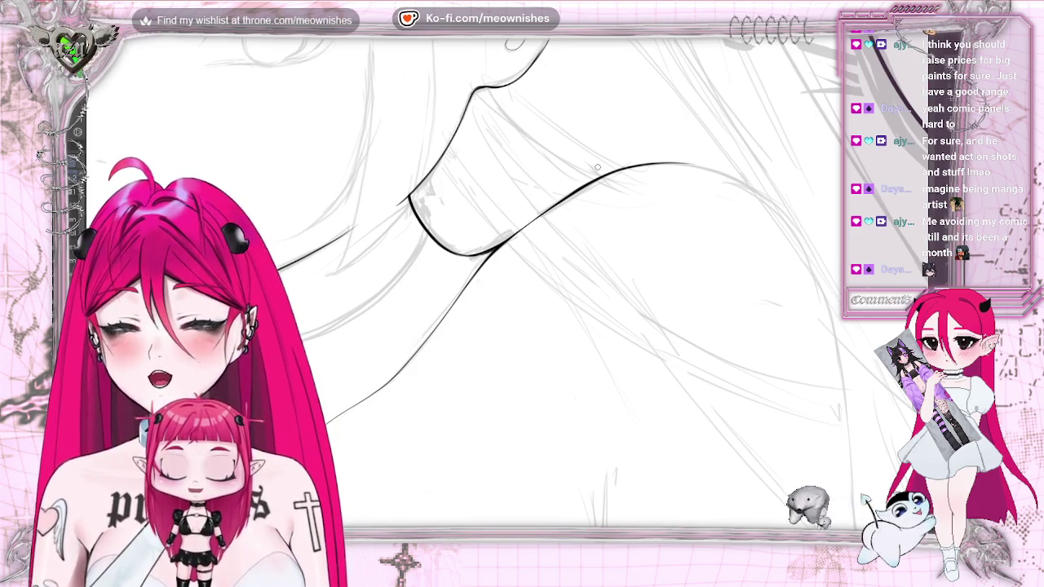
key(m)
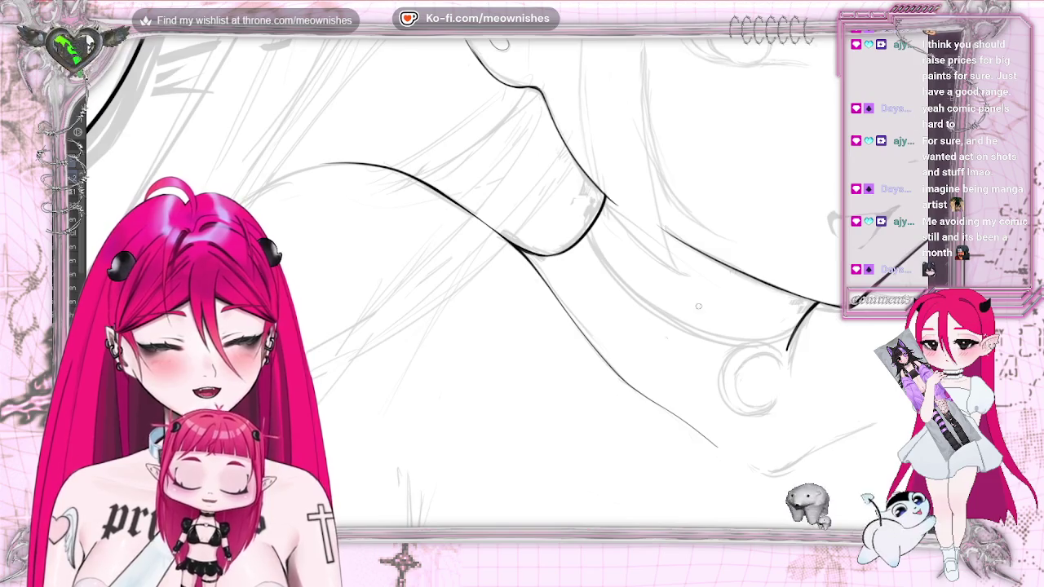
key(m)
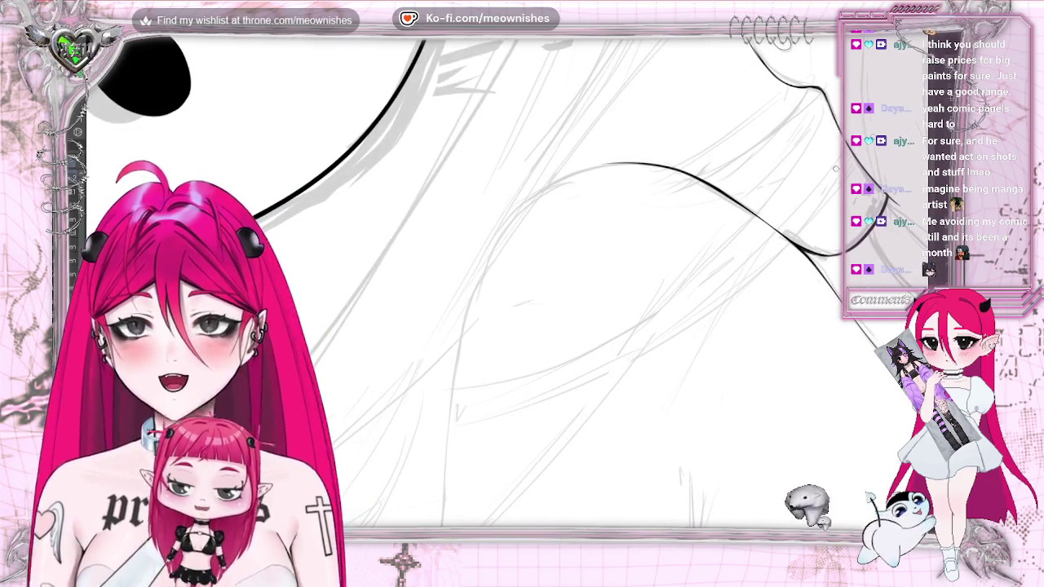